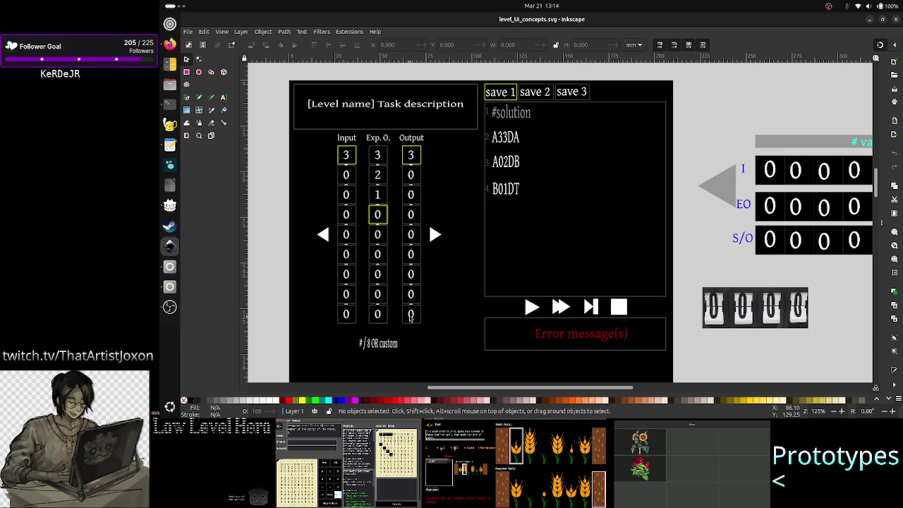
Step: Switch from Inkscape to the Firefox Steamworks sale-calendar page
key("alt+Tab")
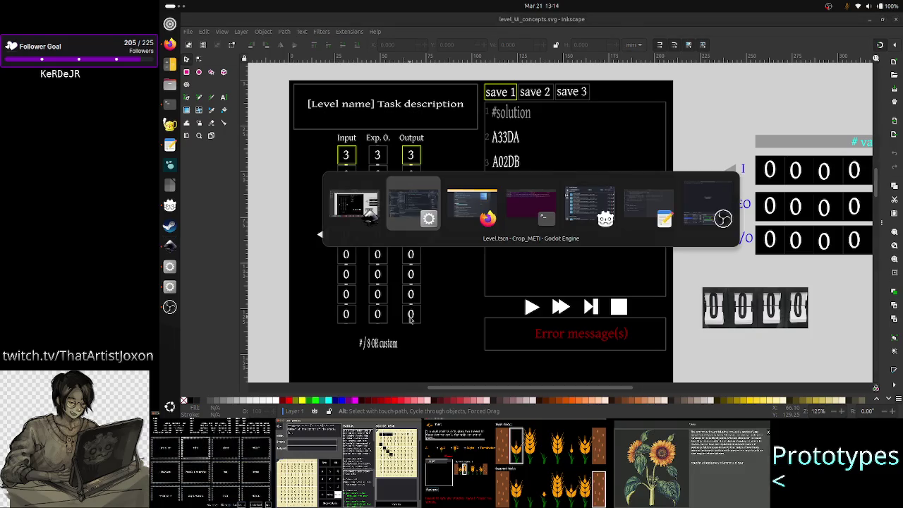
key("alt+Tab")
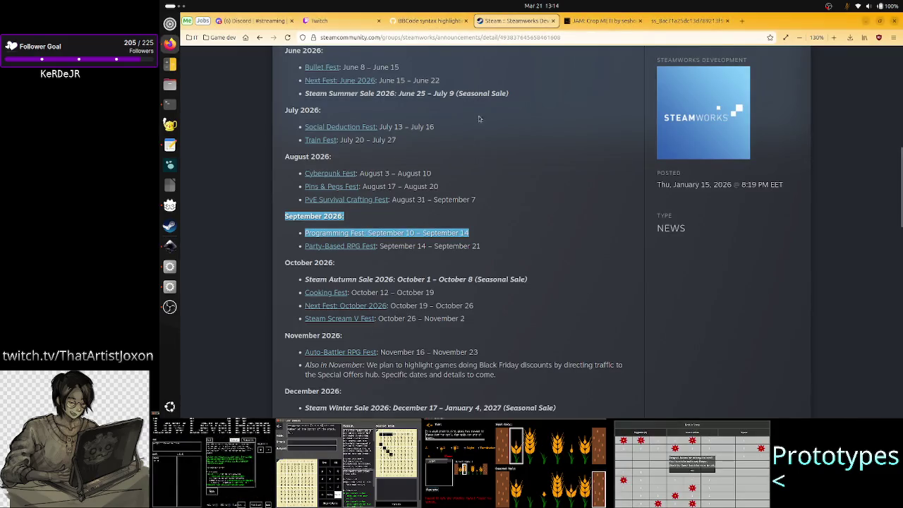
Step: Open the Crop METI itch.io tab and leave the harvest puzzle for the level list
left_click(570, 21)
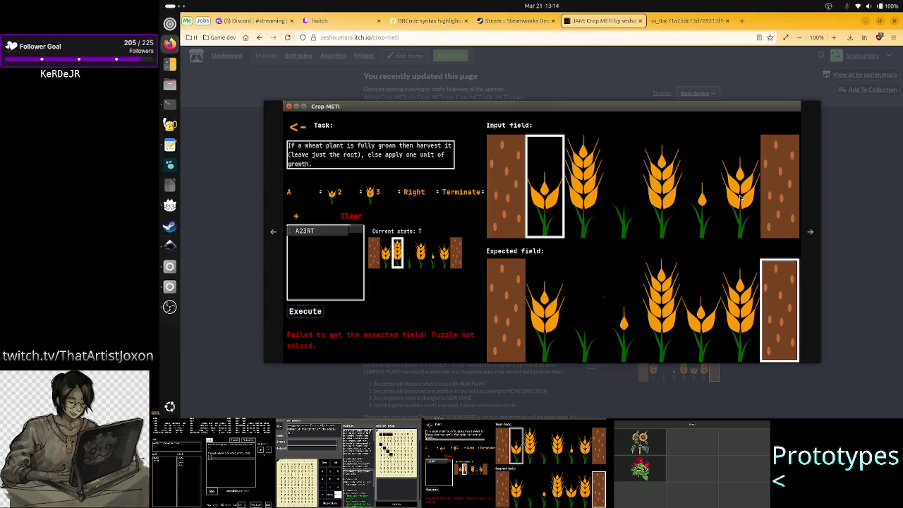
left_click(838, 250)
Step: Return to the Crop METI level menu, quit the game, and scroll down to the downloads
left_click(540, 183)
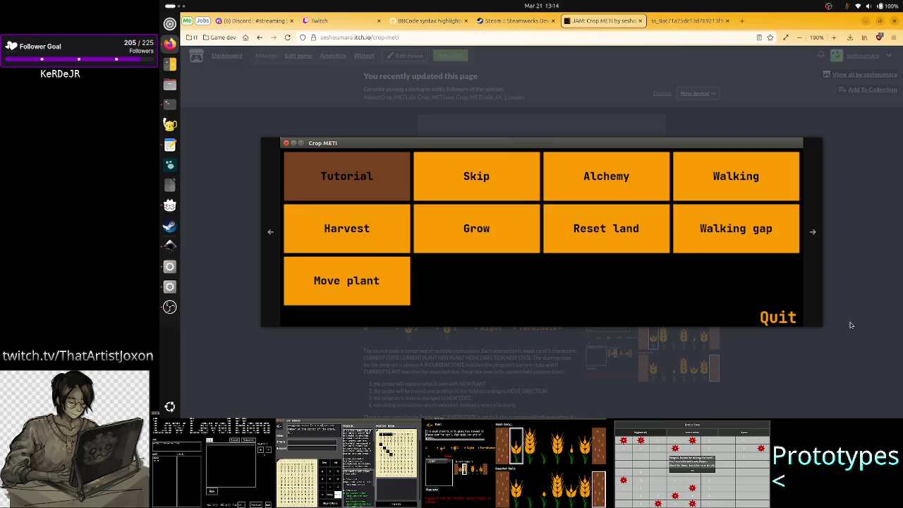
left_click(763, 318)
scroll(586, 348, "down", 3)
scroll(586, 348, "down", 3)
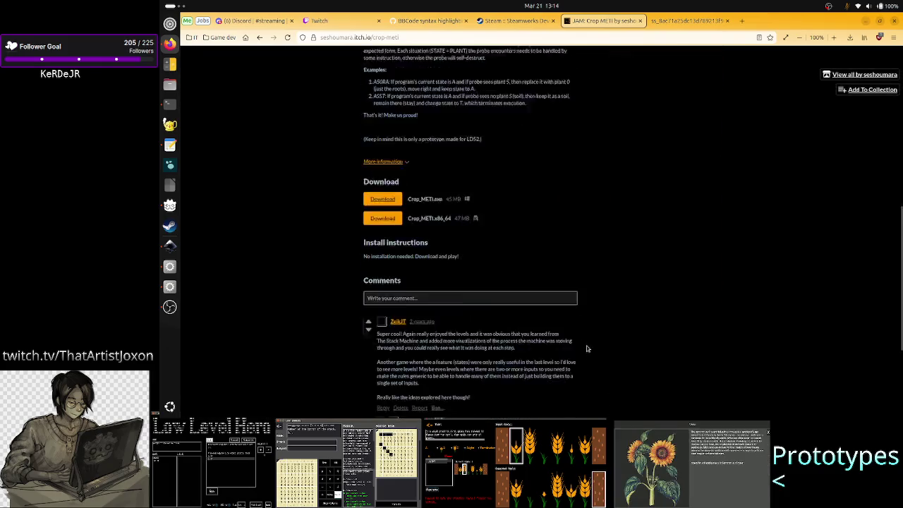
Step: Highlight and clear a comment passage, then enlarge the Crop METI puzzle screenshot
scroll(599, 340, "down", 3)
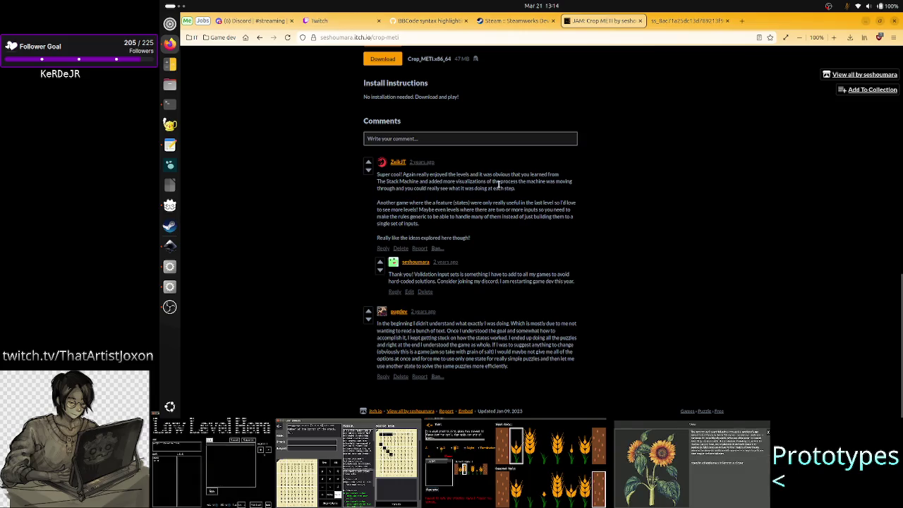
mouse_move(467, 175)
left_mouse_down()
mouse_move(413, 182)
mouse_move(564, 183)
mouse_move(404, 189)
mouse_move(488, 189)
left_mouse_up()
left_click(441, 190)
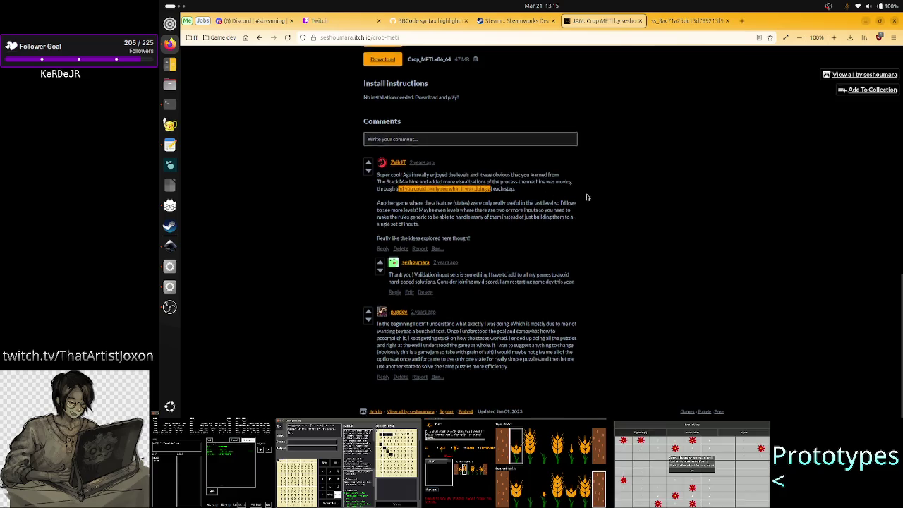
scroll(626, 289, "up", 10)
left_click(626, 289)
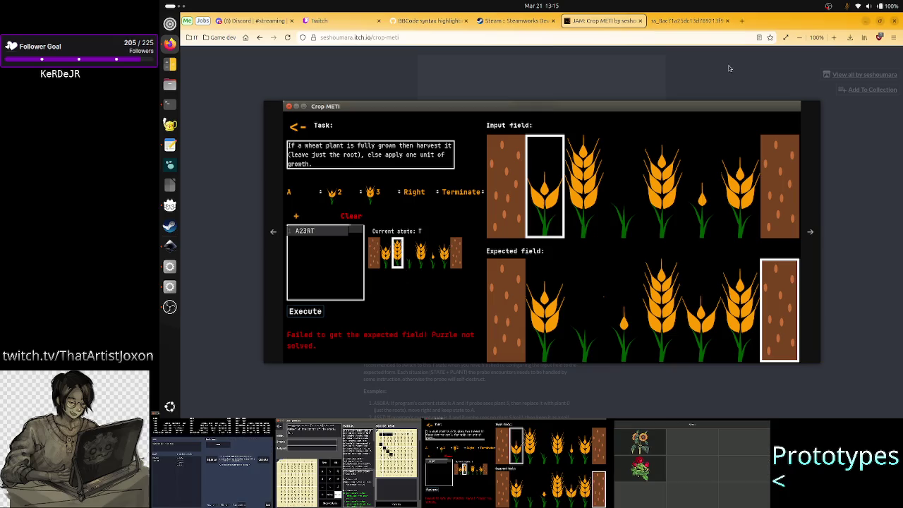
Step: Close the enlarged screenshot and scroll down to the Crop METI comments
left_click(762, 81)
scroll(469, 366, "down", 3)
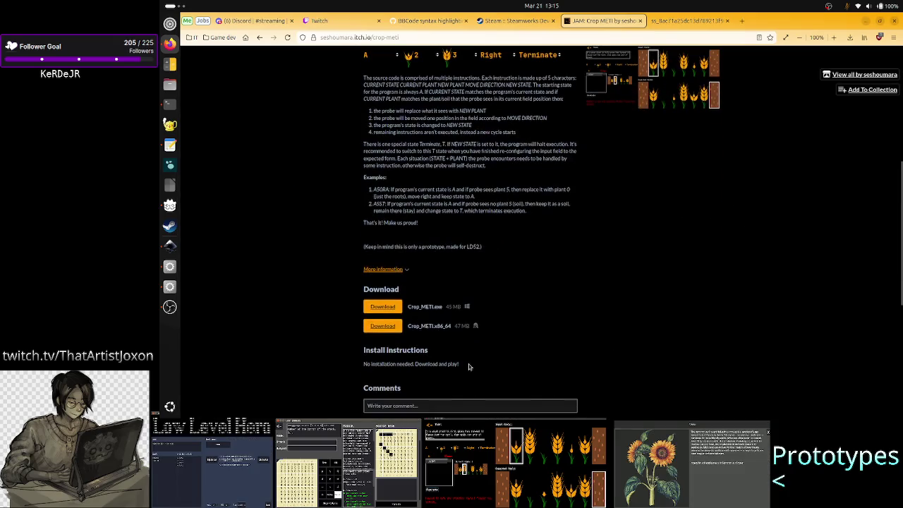
scroll(468, 366, "down", 3)
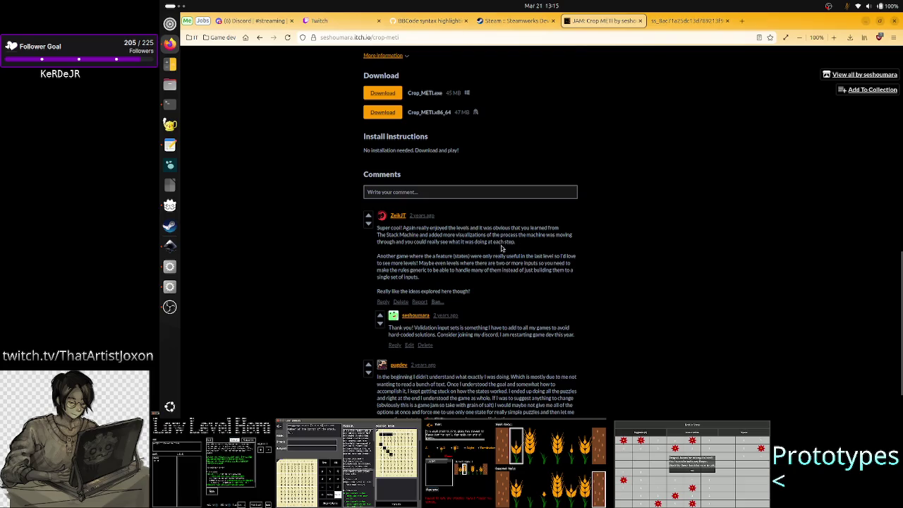
Step: Highlight the first comment's line about seeing each step, then bring Inkscape's mockup back
left_click_drag(515, 242, 378, 238)
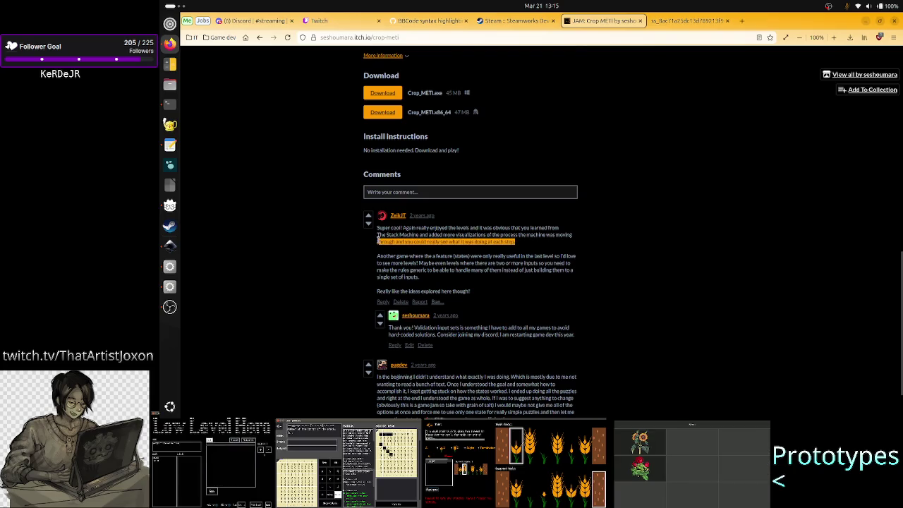
scroll(424, 280, "down", 1)
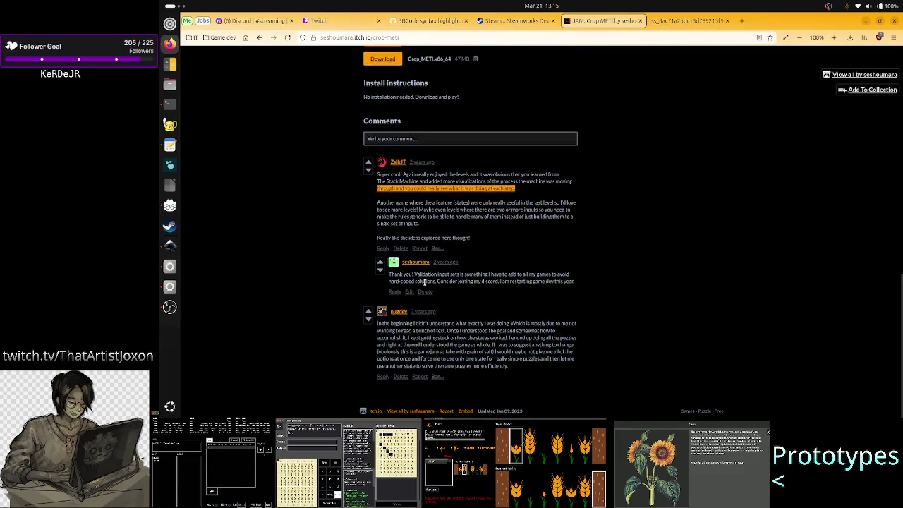
left_click(568, 189)
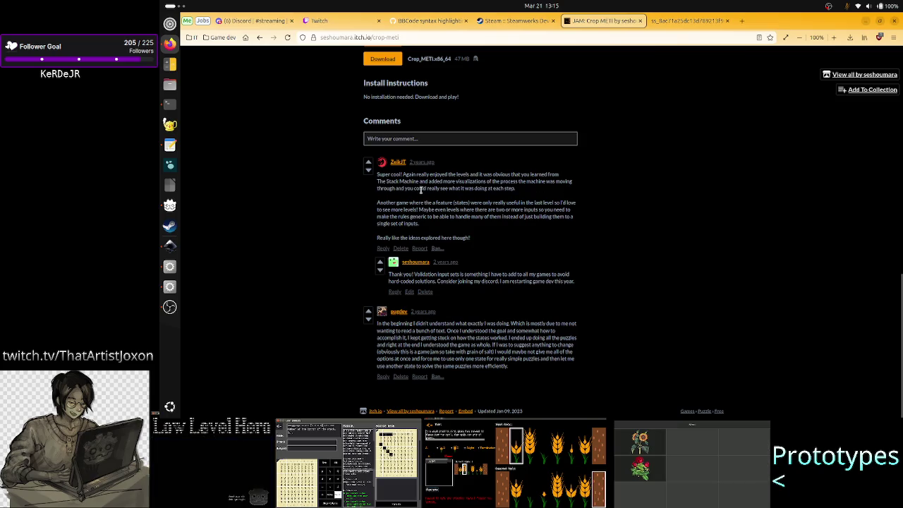
left_click_drag(422, 189, 513, 190)
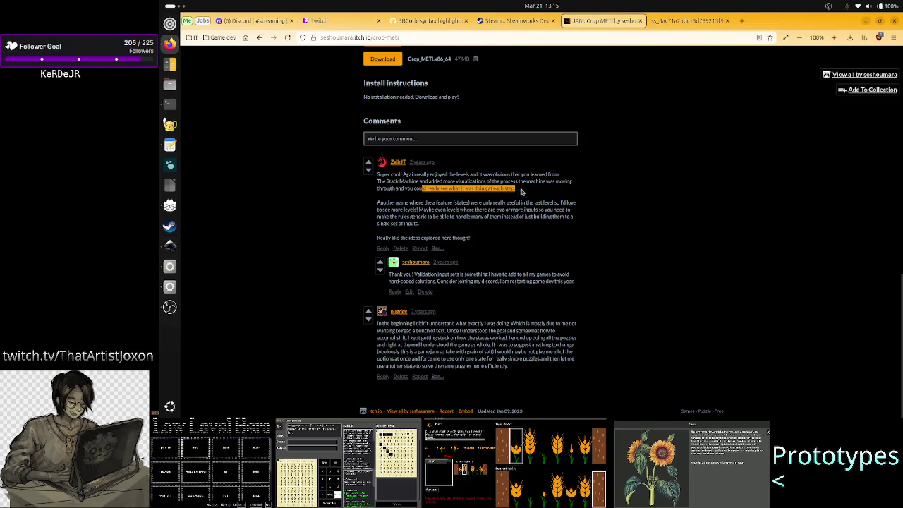
left_click(387, 203)
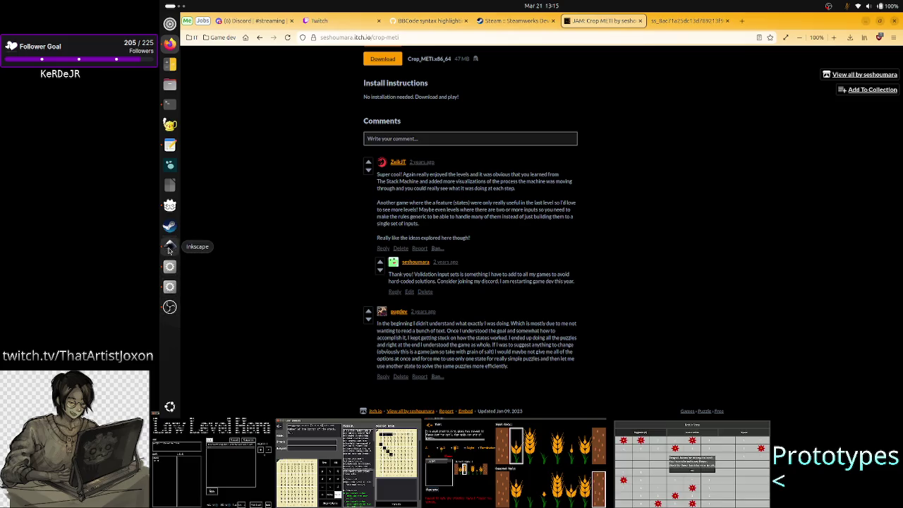
left_click(169, 246)
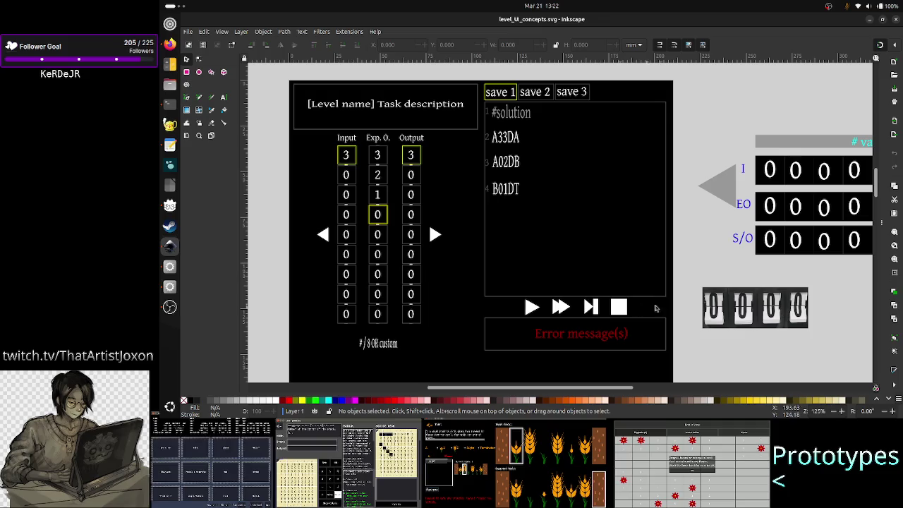
scroll(698, 314, "down", 2)
scroll(698, 314, "right", 10)
scroll(698, 315, "down", 1)
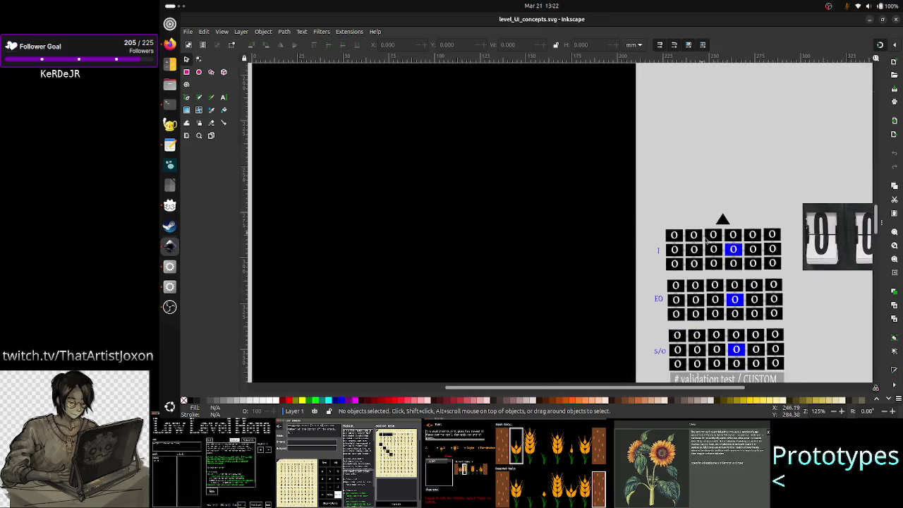
scroll(453, 299, "up", 5)
scroll(453, 300, "up", 5)
scroll(416, 299, "up", 1)
scroll(416, 300, "left", 2)
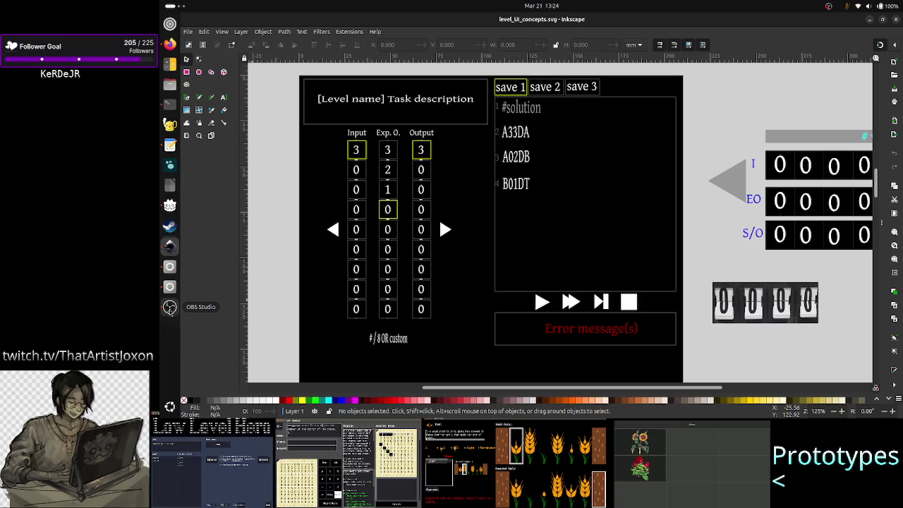
Step: Bring Godot forward, start a blank New Document in the text editor, then return to Firefox
left_click(169, 266)
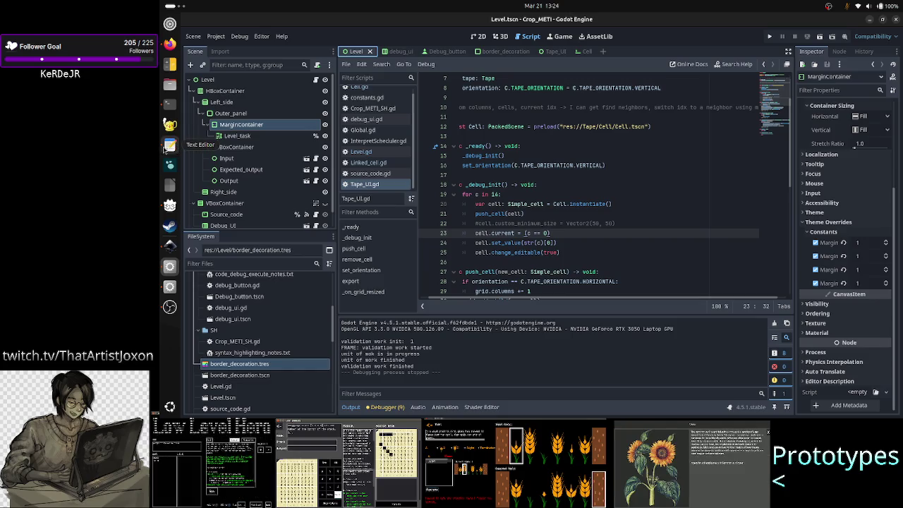
left_click(169, 146)
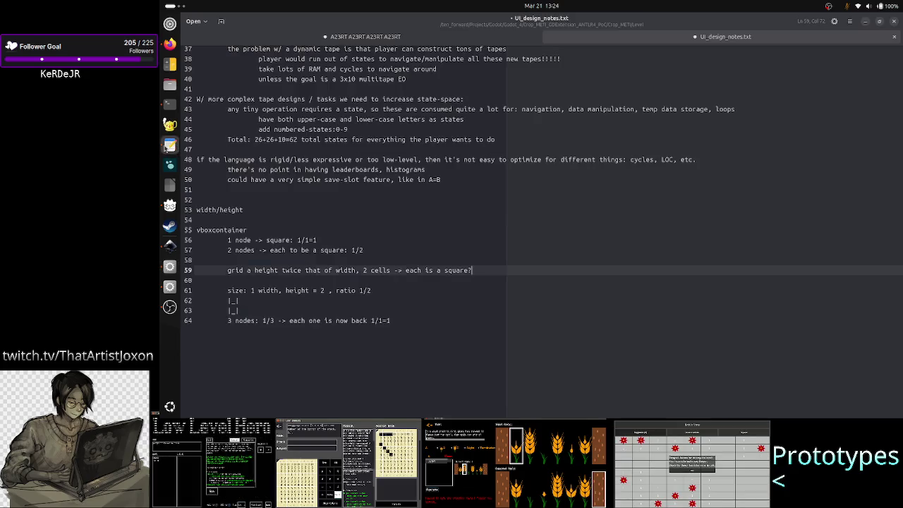
left_click(221, 21)
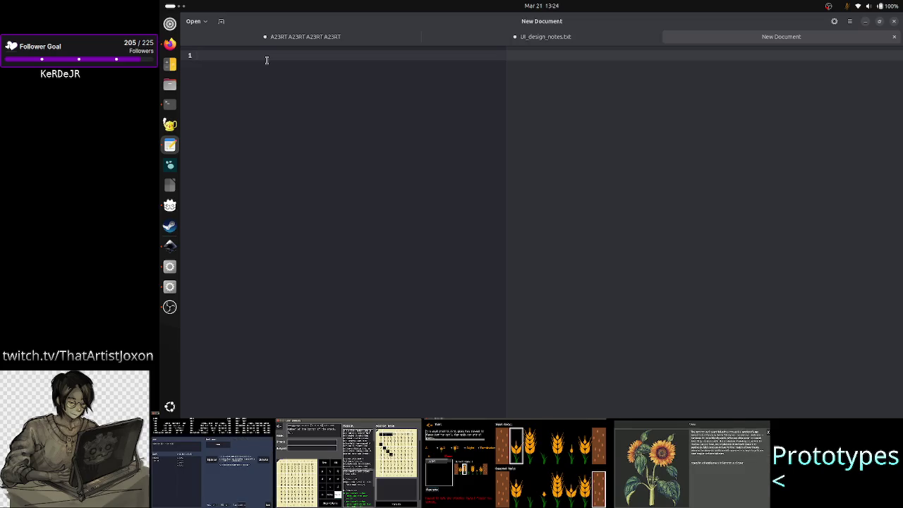
left_click(174, 48)
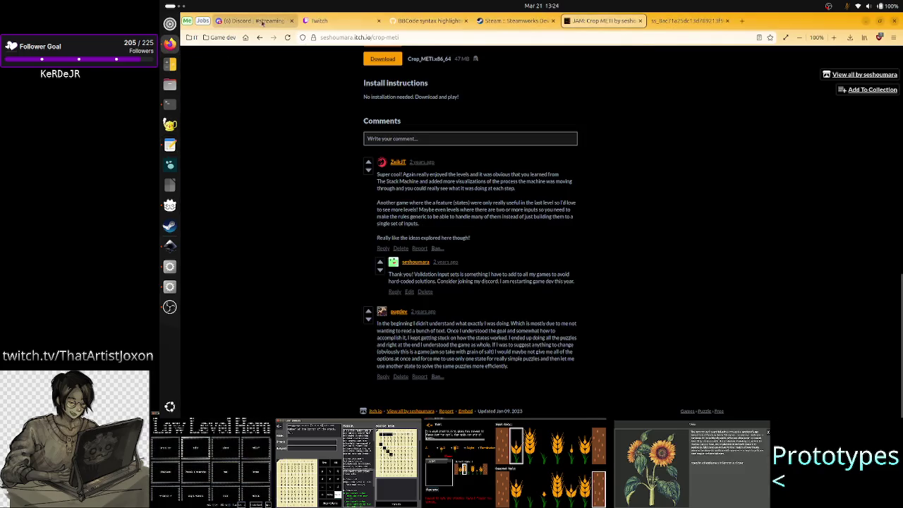
Step: Review Discord's weekly stream schedule image and the Crop METI page, then return to the blank document
left_click(252, 21)
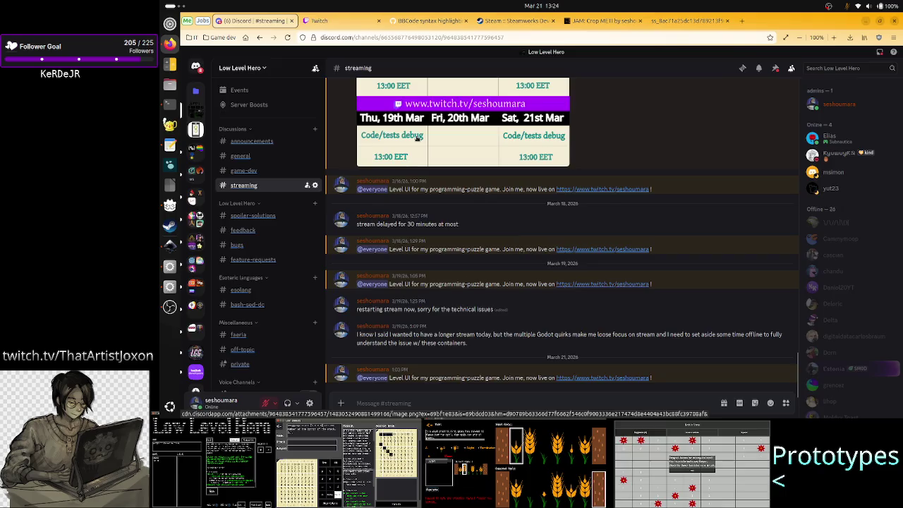
left_click(416, 139)
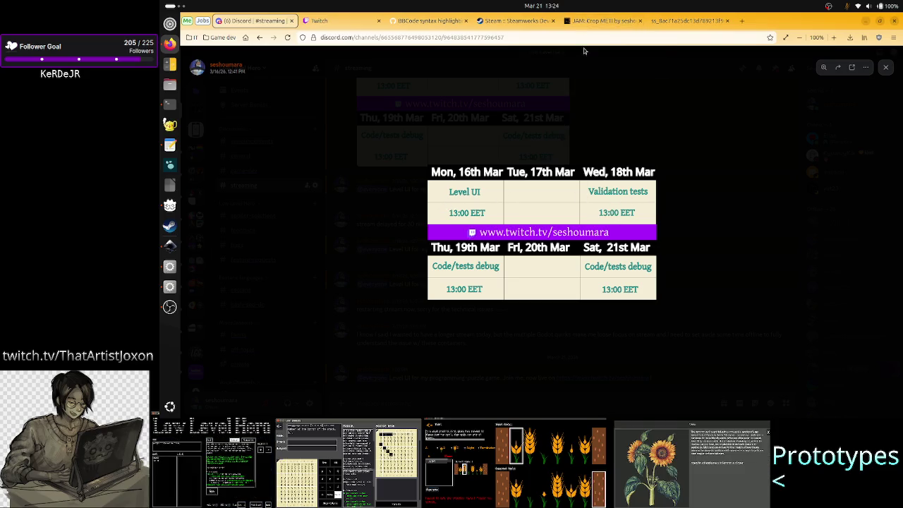
left_click(602, 20)
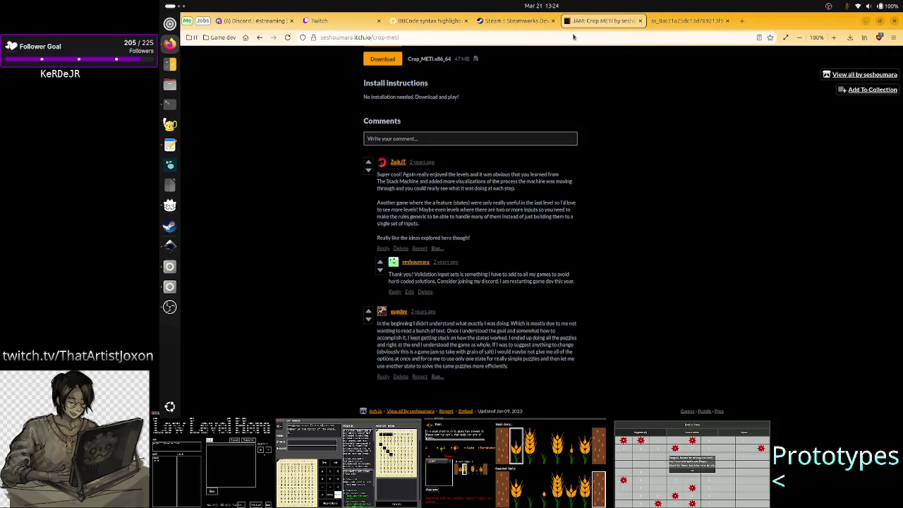
scroll(536, 116, "up", 15)
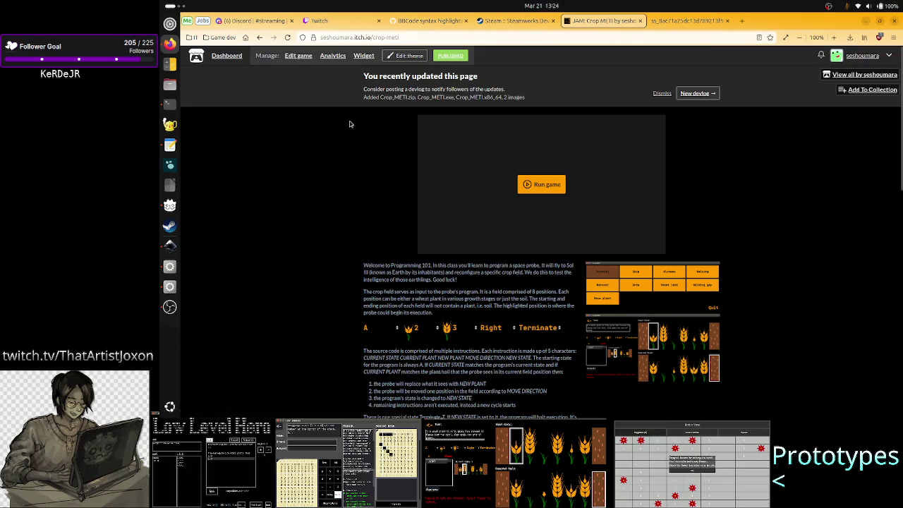
left_click(252, 26)
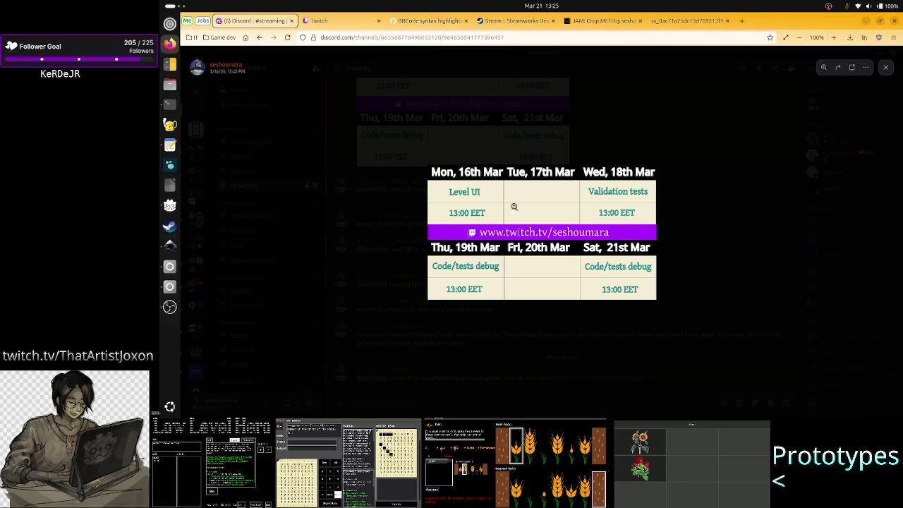
left_click(553, 349)
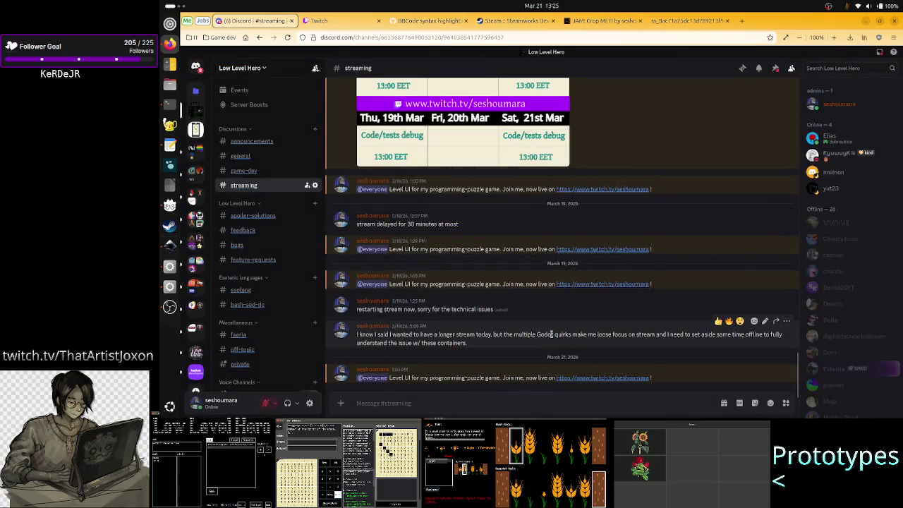
key("alt+Tab")
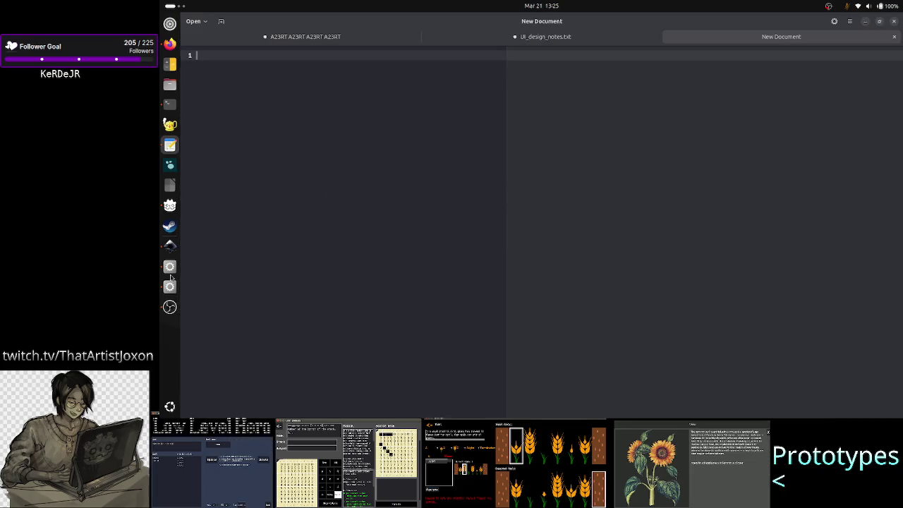
Step: Shrink the blank text editor to a floating Always on Top window, then re-enlarge Discord's schedule
left_click(172, 246)
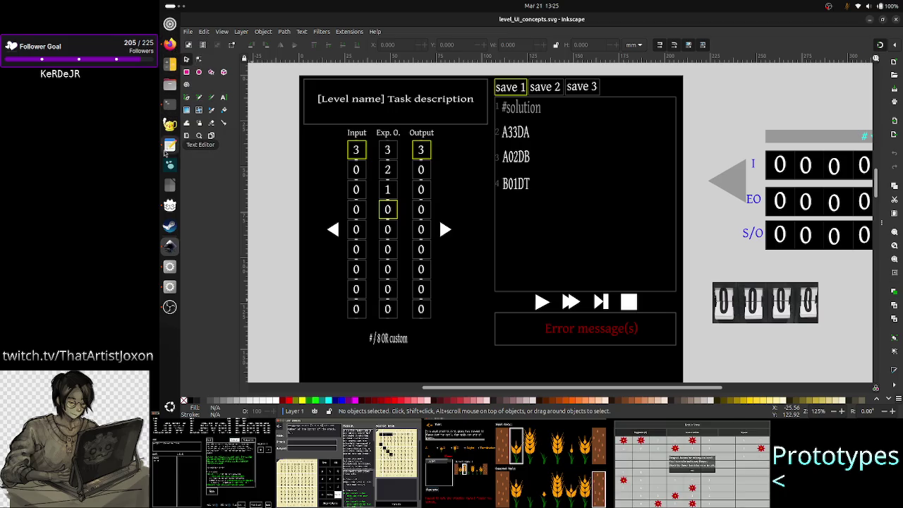
left_click(169, 149)
mouse_move(473, 9)
left_mouse_down()
mouse_move(506, 86)
mouse_move(692, 109)
left_mouse_up()
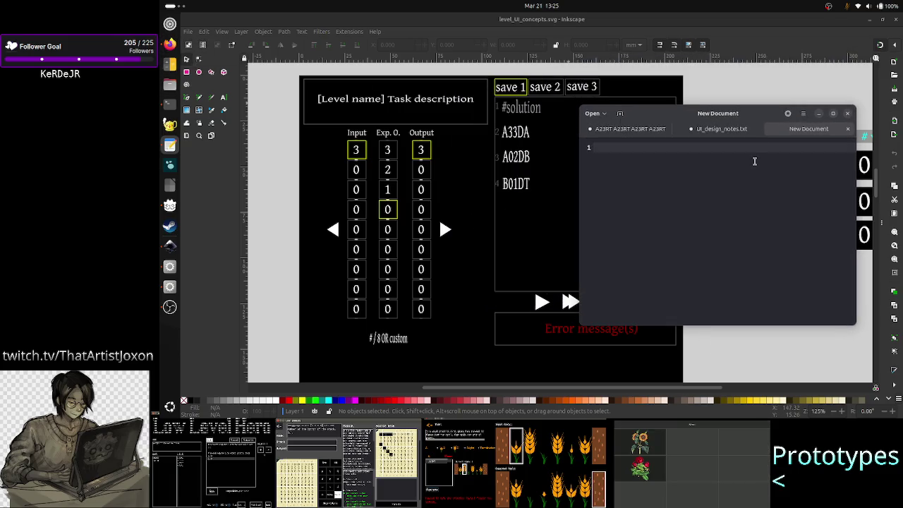
right_click(747, 116)
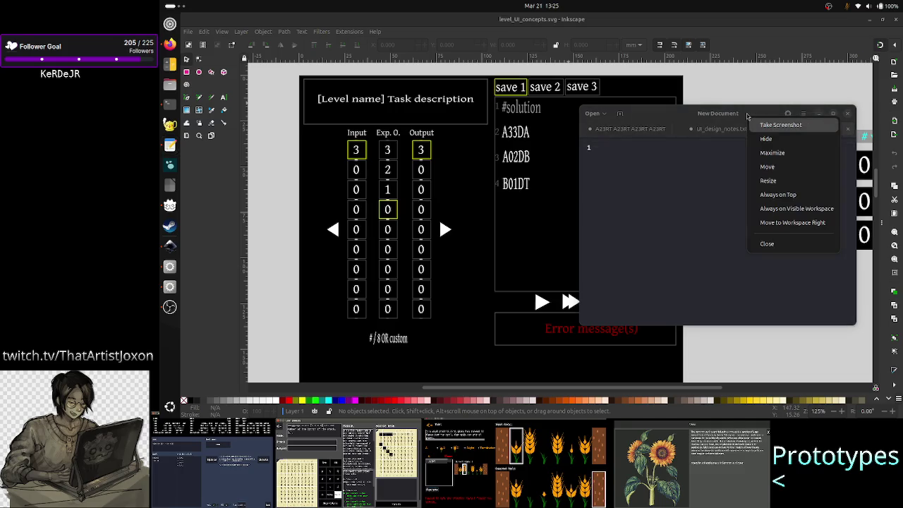
left_click(779, 194)
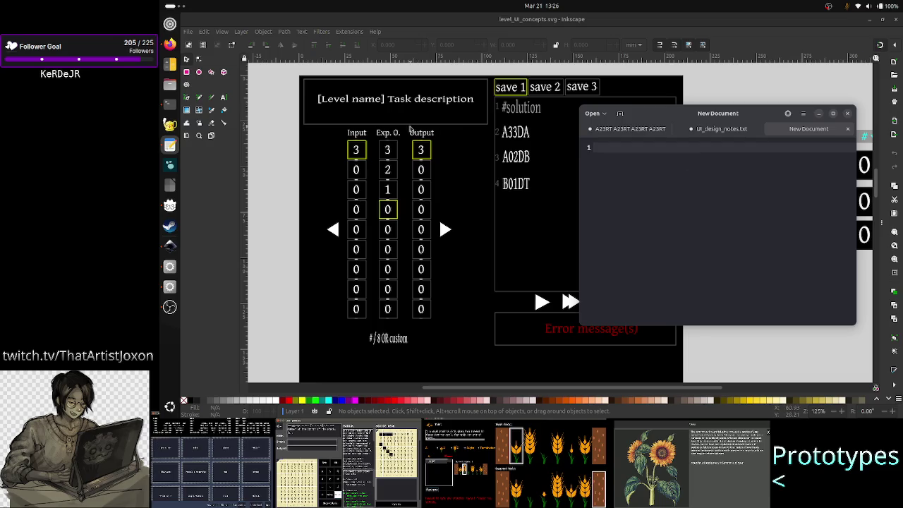
left_click(170, 44)
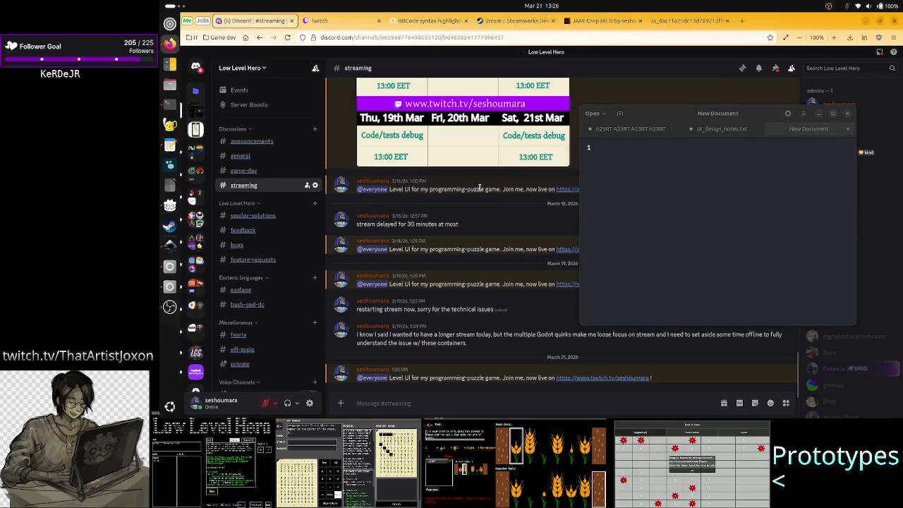
left_click(442, 120)
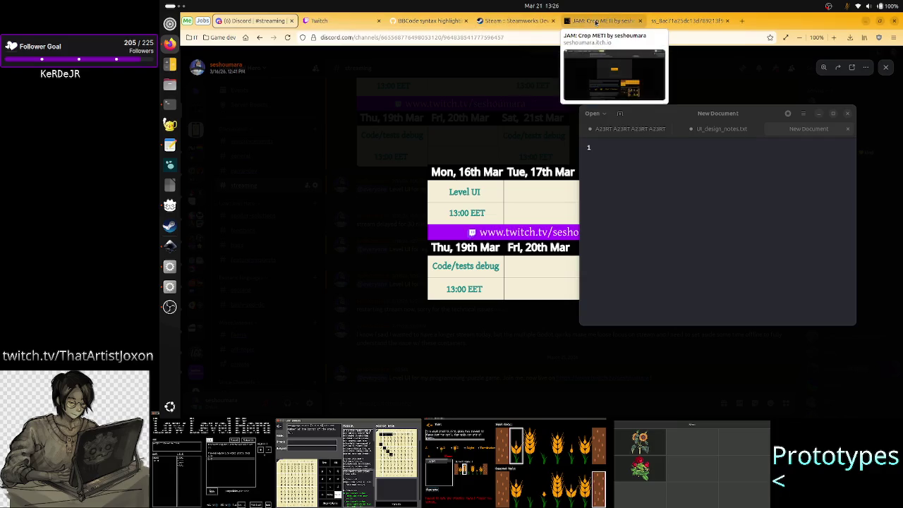
Step: Launch Crop METI on itch.io, then bring Inkscape's mockup forward and nudge the editor window
left_click(585, 20)
left_click(522, 185)
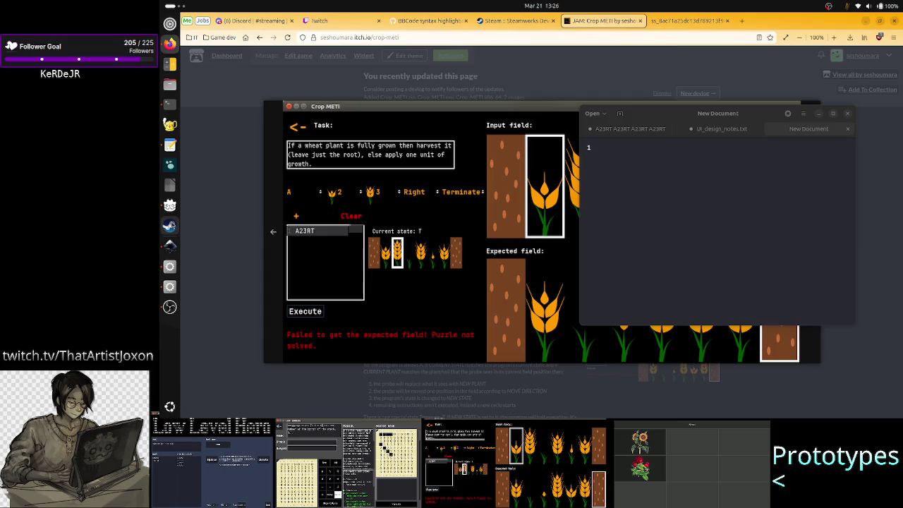
left_click(169, 247)
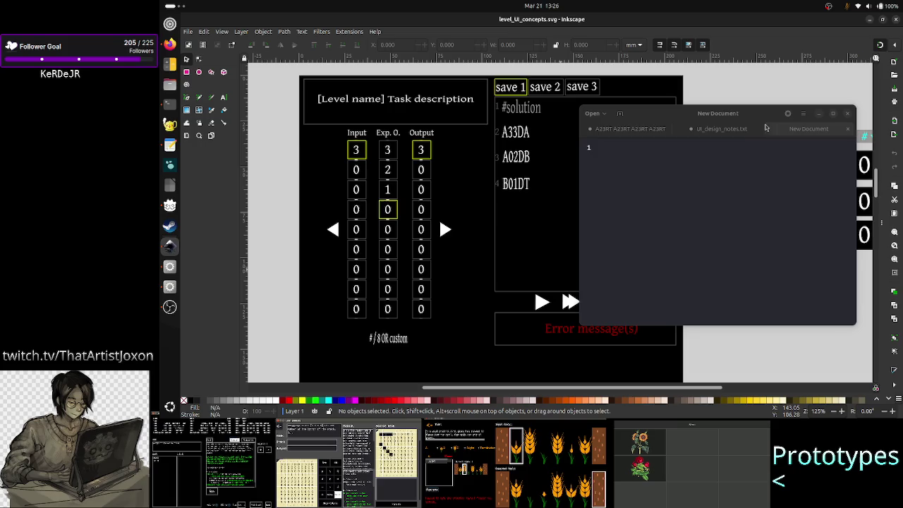
left_click_drag(734, 115, 756, 128)
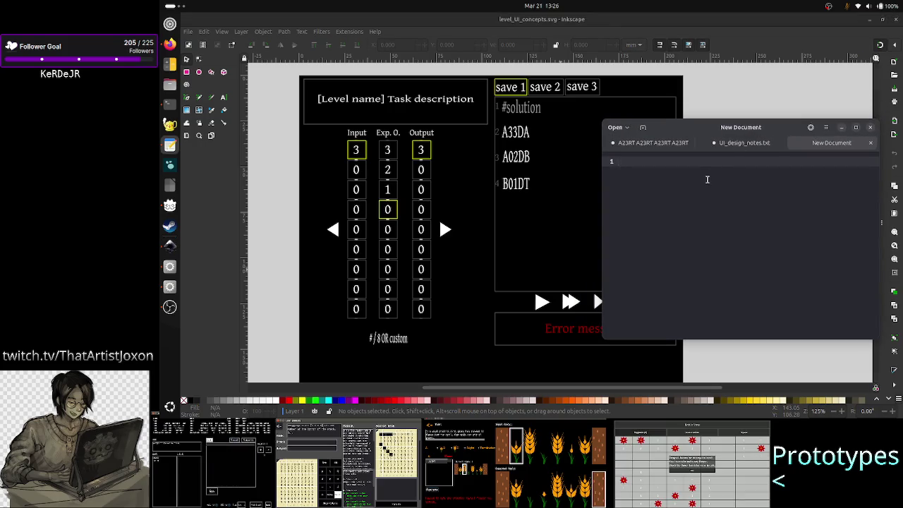
Step: Type and erase test text including 'Brainstorming:', leaving the document empty, then open Save As
type("1)")
key("BackSpace")
key("BackSpace")
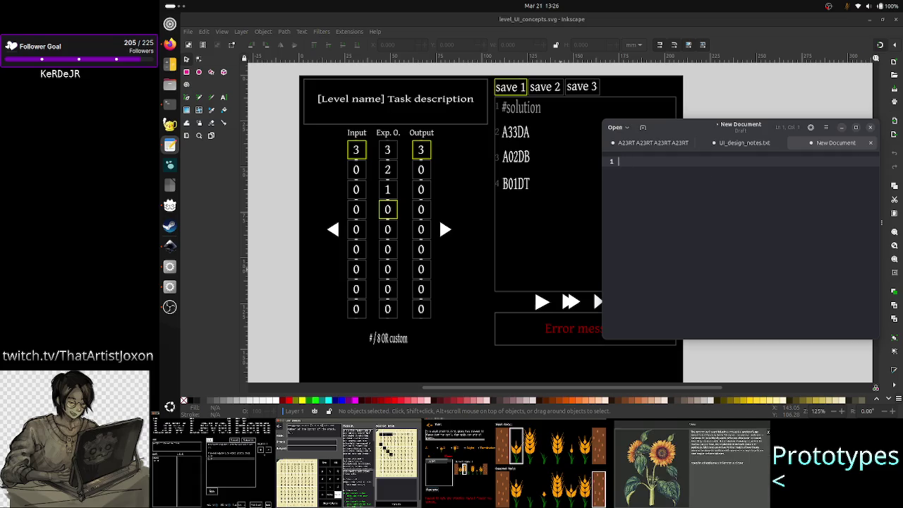
type("Le")
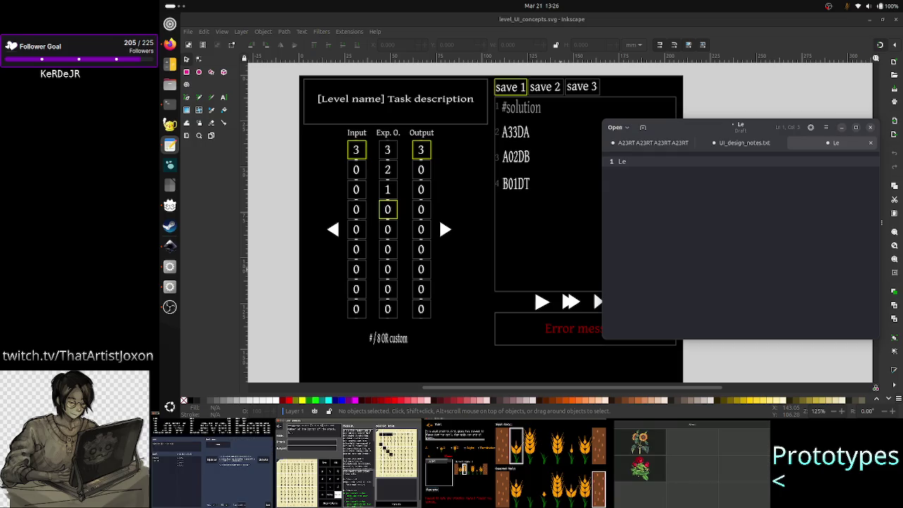
key("BackSpace")
key("BackSpace")
type("Brainstorming:")
key("Return")
key("Return")
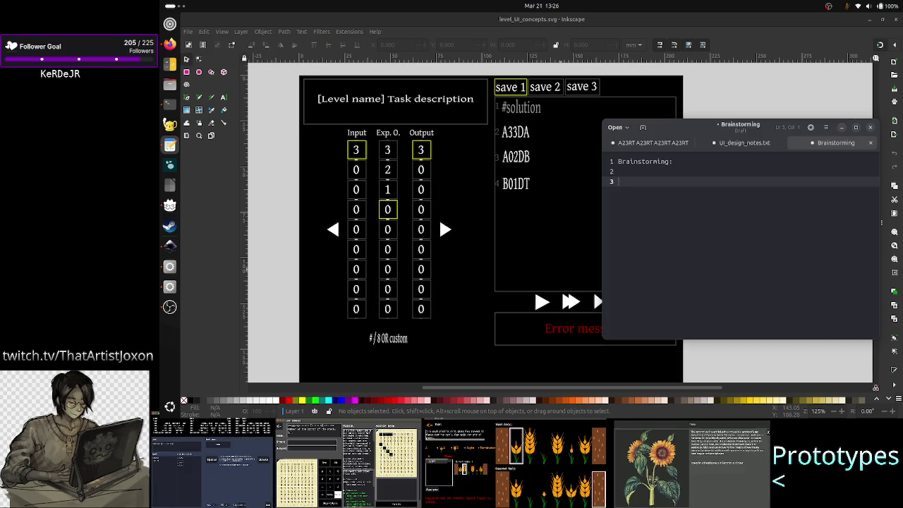
key("BackSpace")
key("BackSpace")
key("BackSpace")
key("BackSpace")
key("BackSpace")
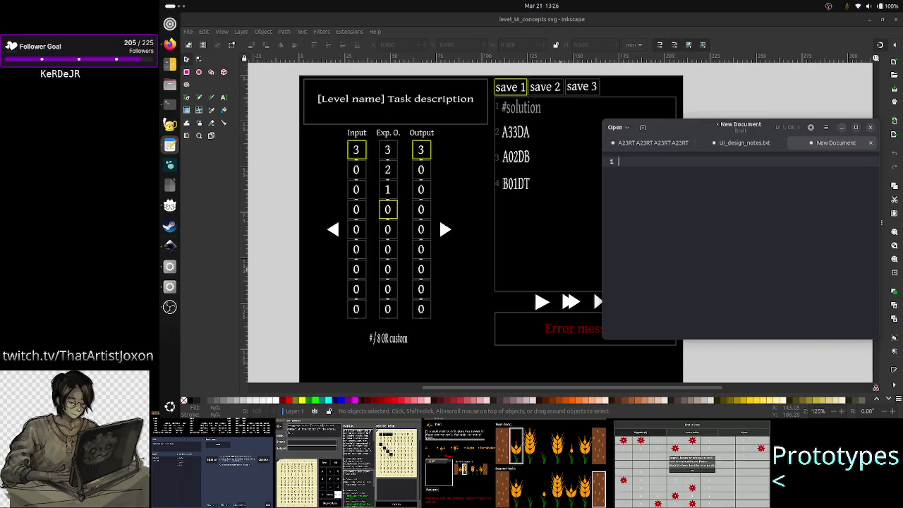
key("ctrl+s")
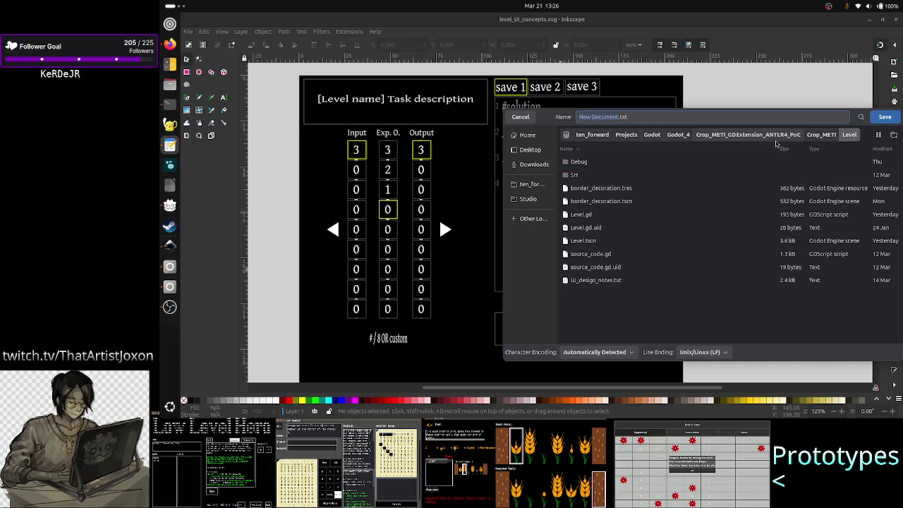
Step: Save the blank note as brainstorming.txt inside the Crop_METI project folder
left_click(820, 136)
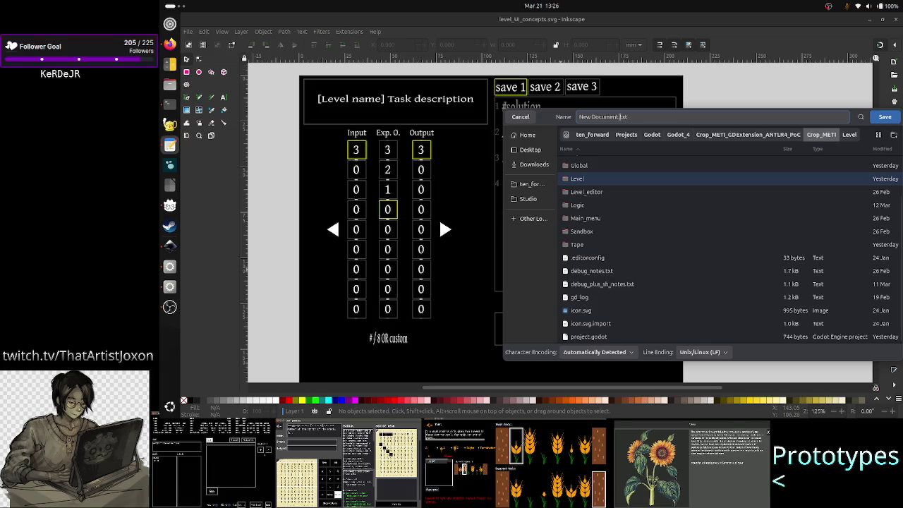
type("bra")
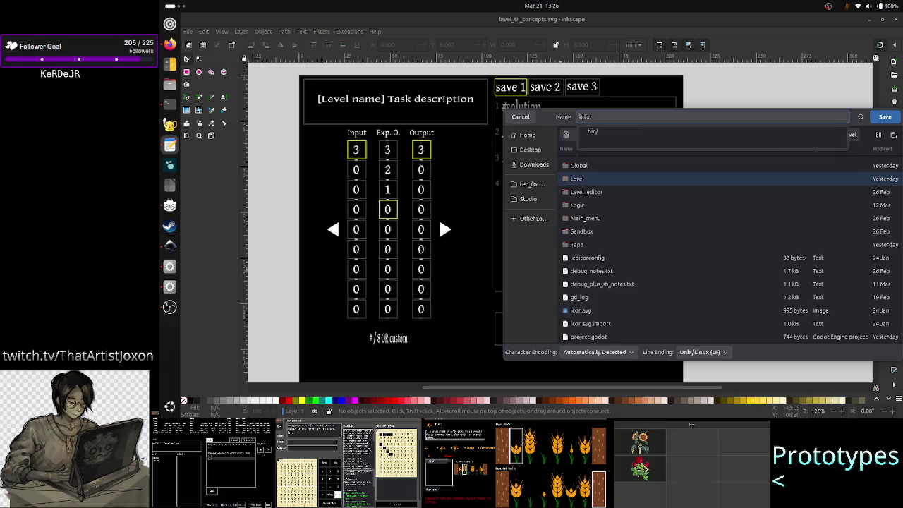
type("instorming")
key("Return")
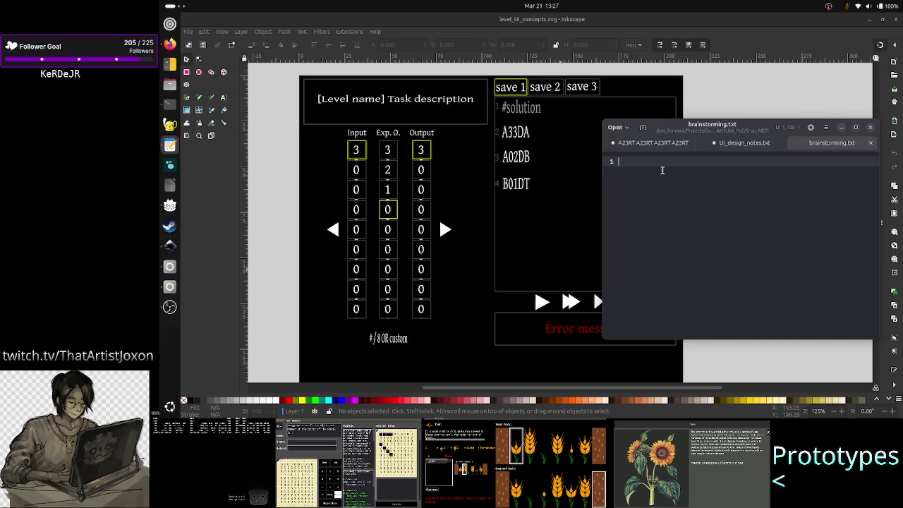
Step: Write the Tape notes: longer than 10 cells (10-100), and how to display that many cells visually
type("Tape:")
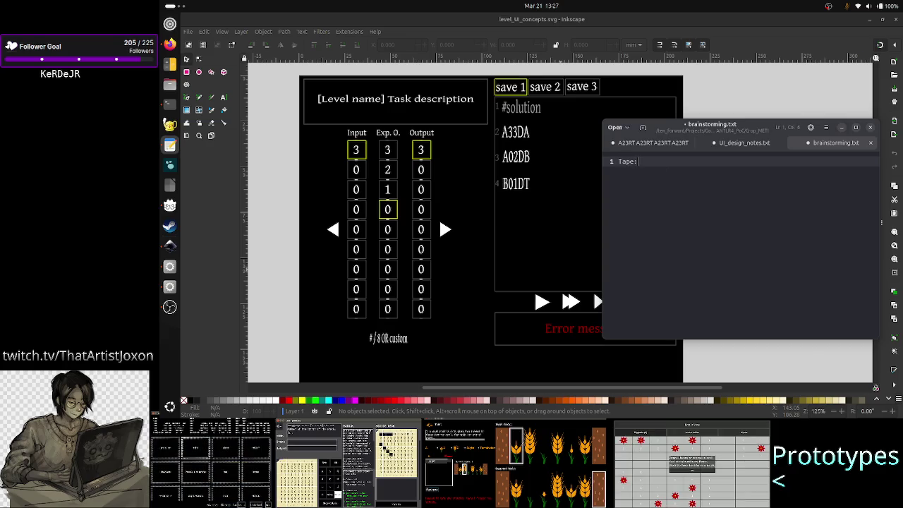
key("Return")
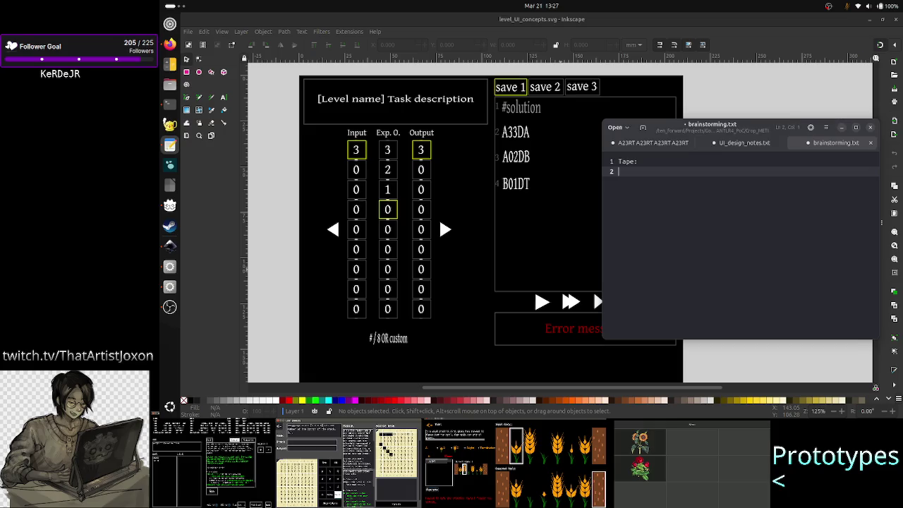
type("- ")
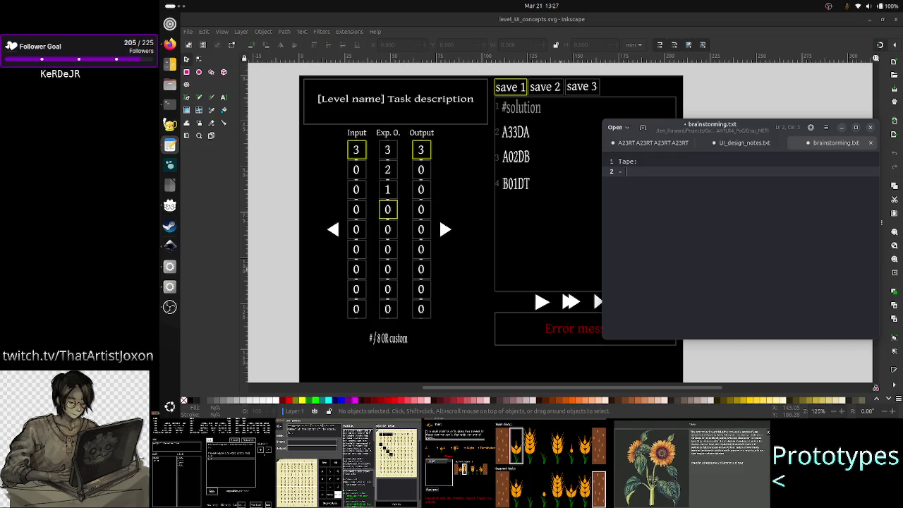
type("it has to be longer than 10")
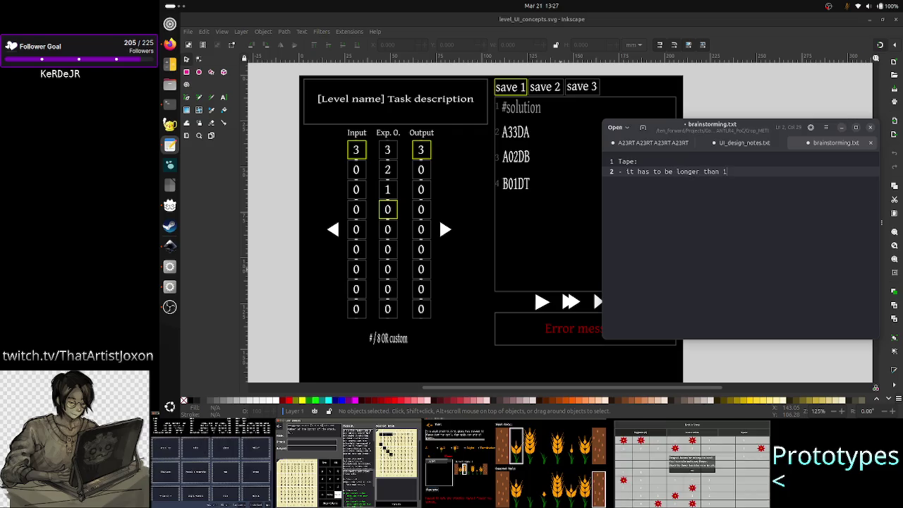
type(" cells")
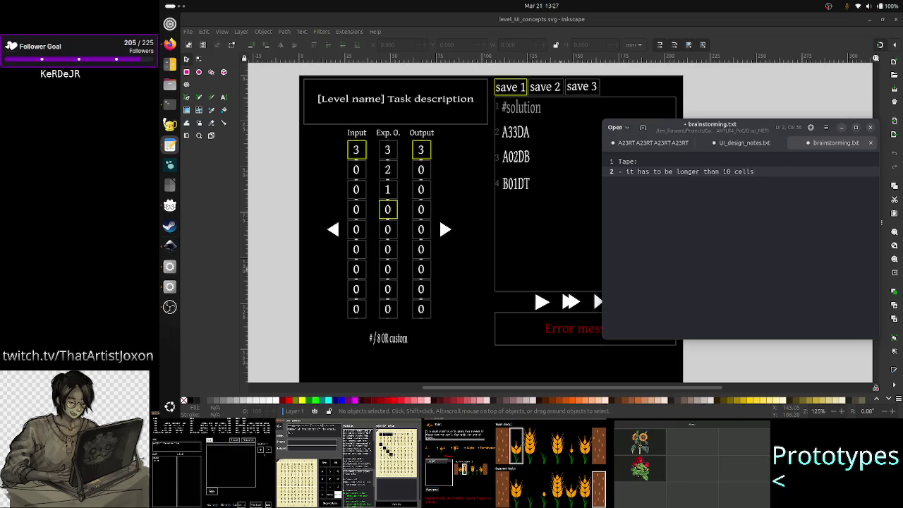
type(": 10-100")
key("Return")
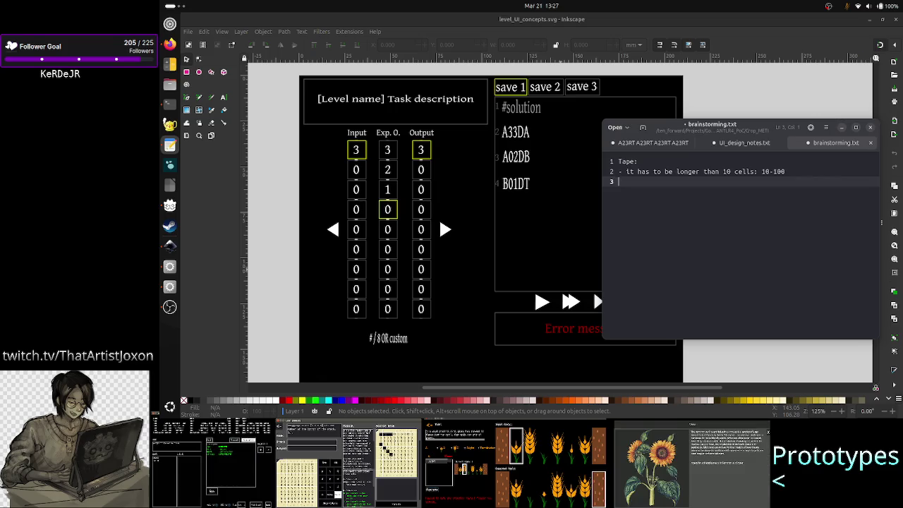
type("- ")
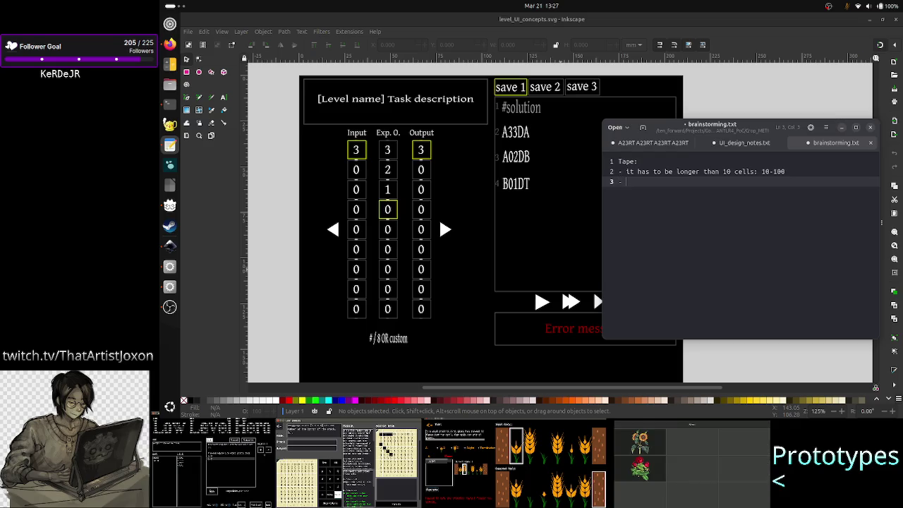
type("how do we display")
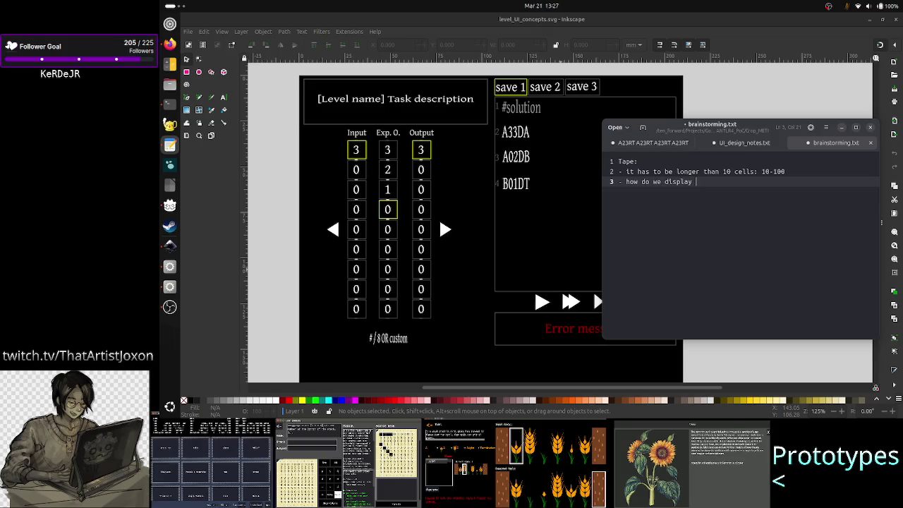
type(" that many cells visually")
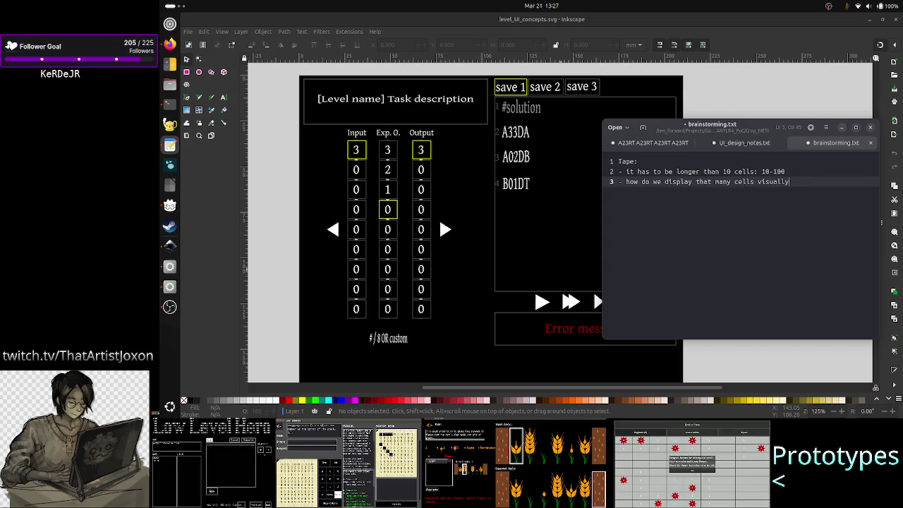
type("?")
key("Return")
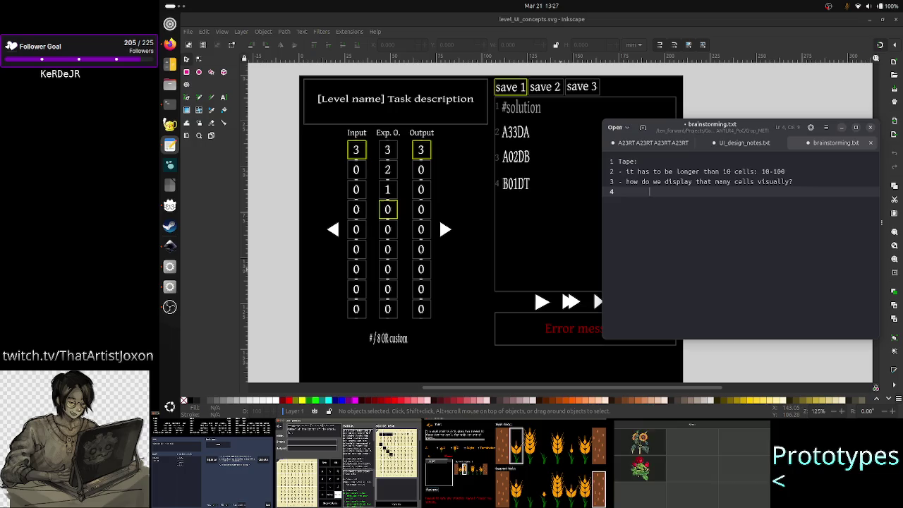
Step: Replace the 'scrollcontainer' note with 'it depends on if the player modifies the tape visually'
type("scrollcontainer")
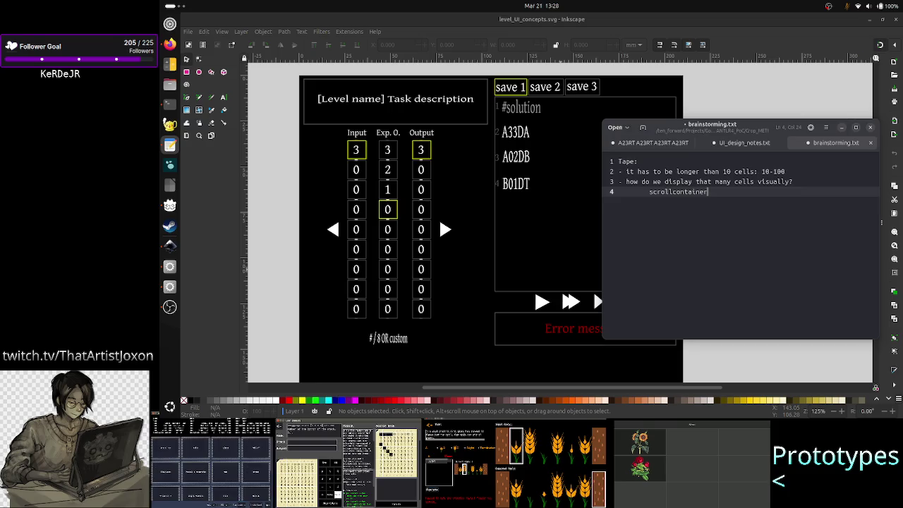
key("BackSpace")
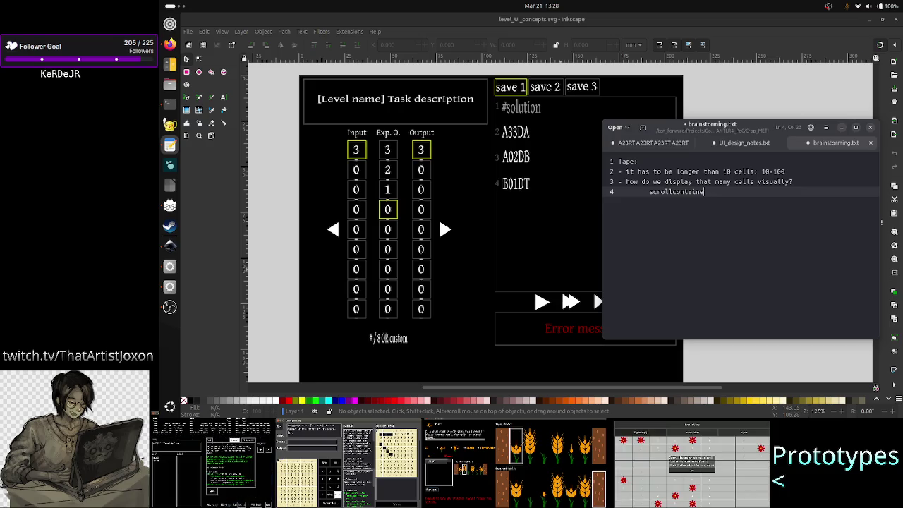
key("BackSpace")
key("BackSpace")
key("BackSpace")
key("BackSpace")
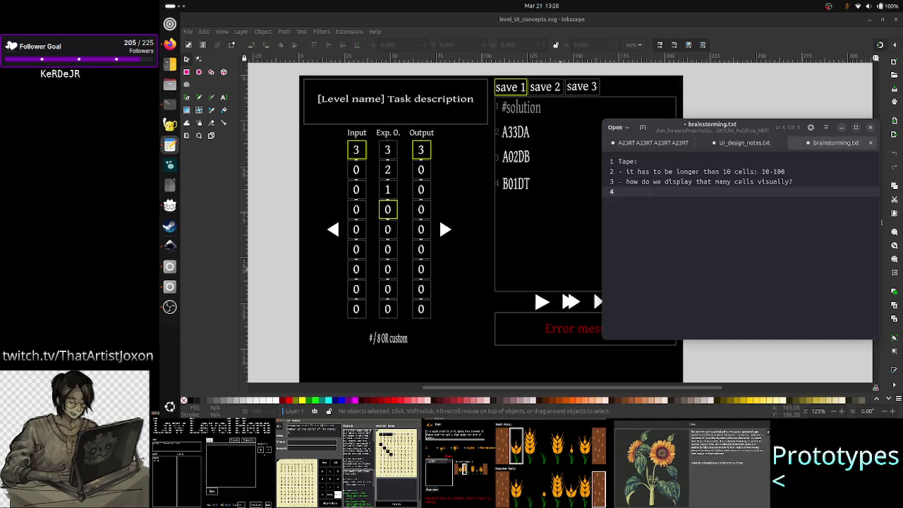
type("it")
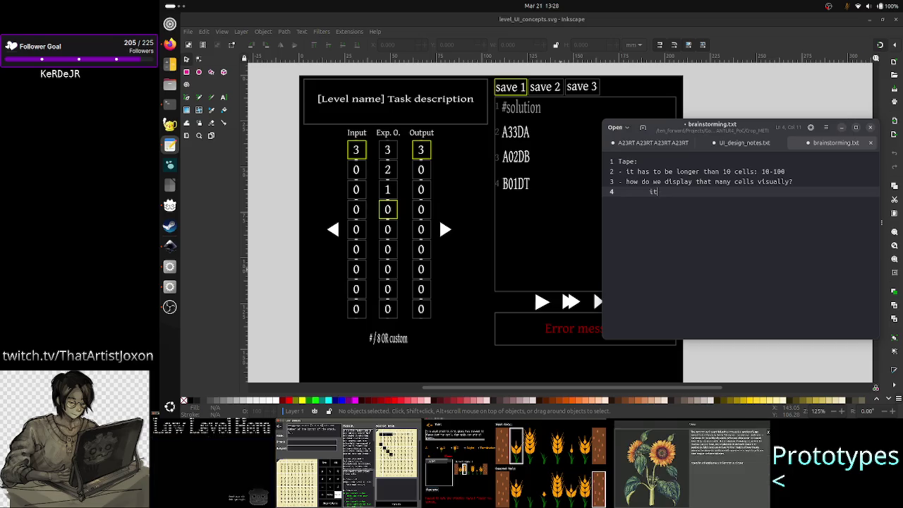
type(" depends on if the pl")
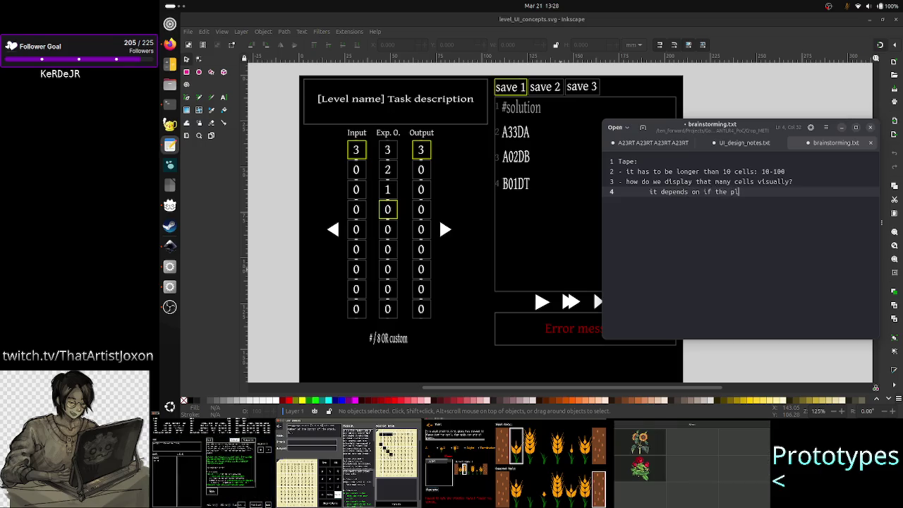
type("ayer ")
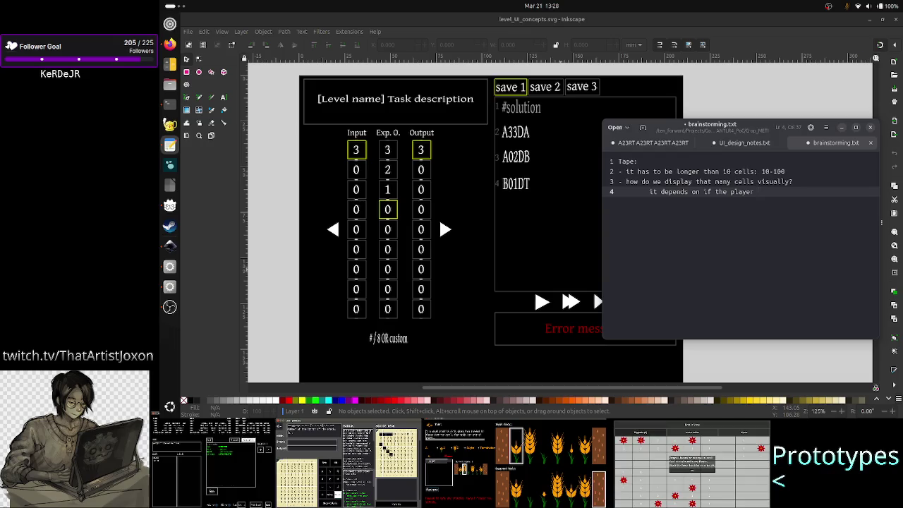
type("modifies ")
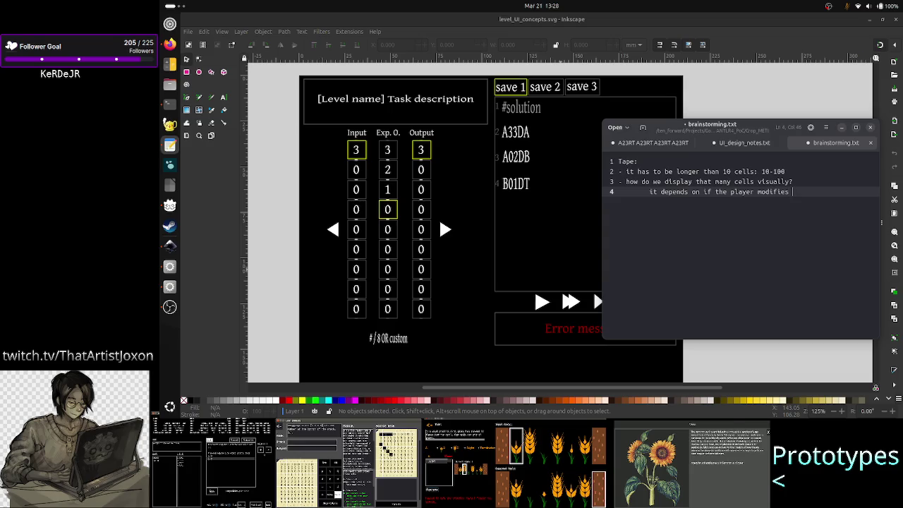
type("the tape visually")
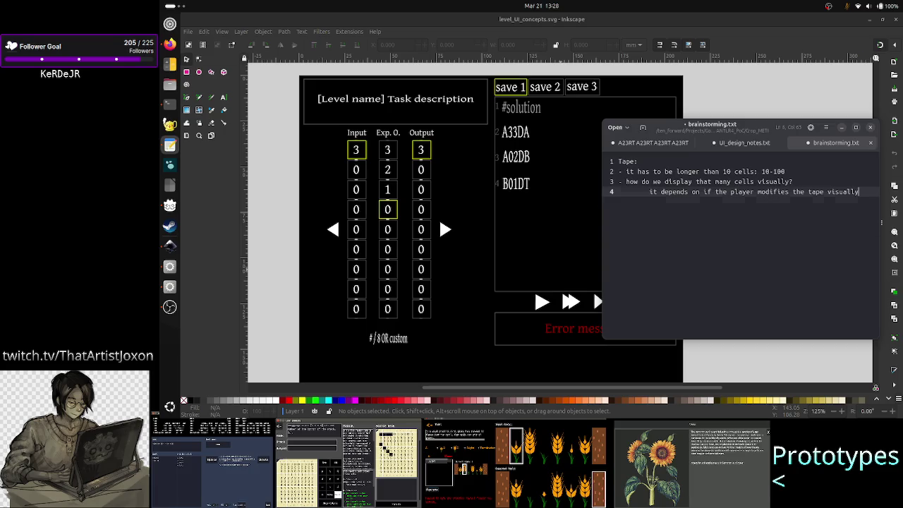
key("Return")
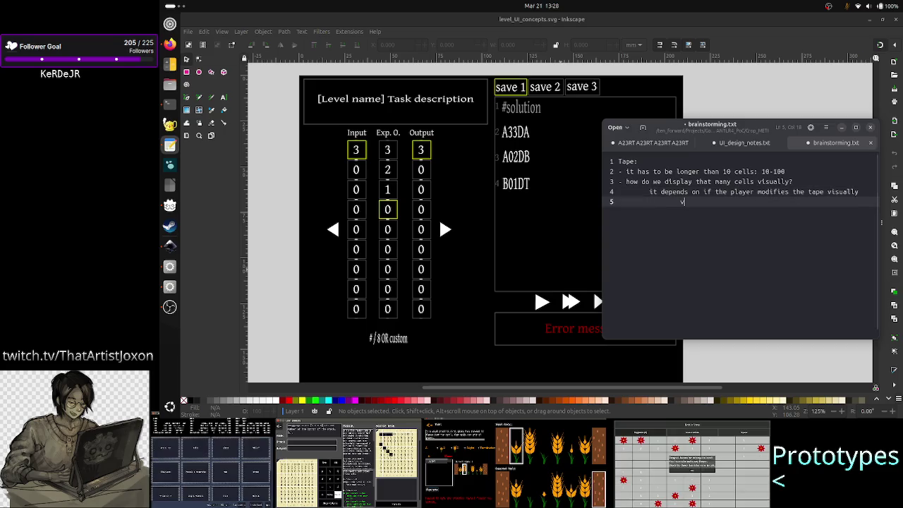
Step: Add notes 'custom validation tests: postponed' and 'tape init step before executing: by code'
type("custom validation tests")
key("Return")
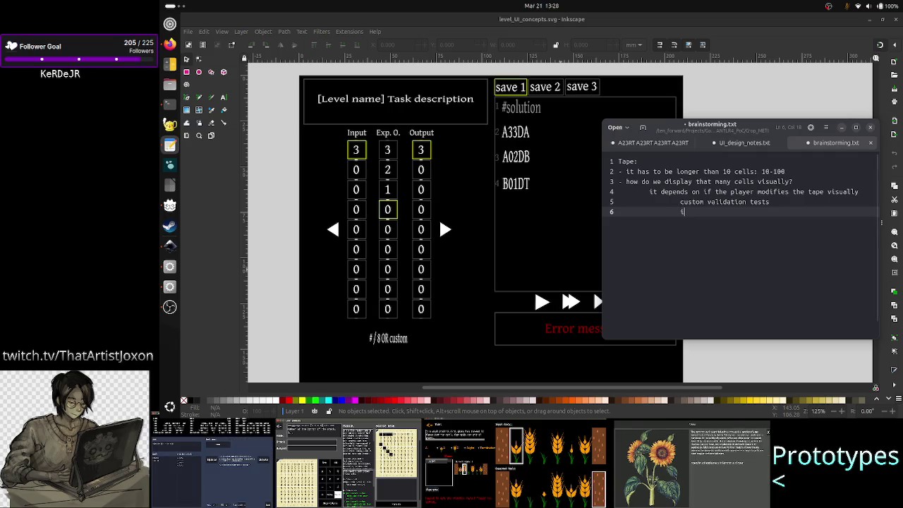
type("tape init ")
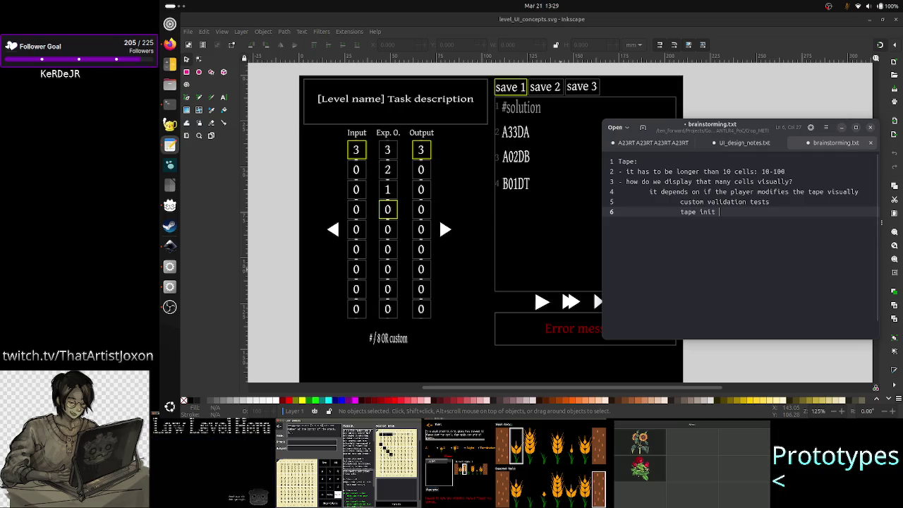
type("step before executing")
key("Up")
type(": ")
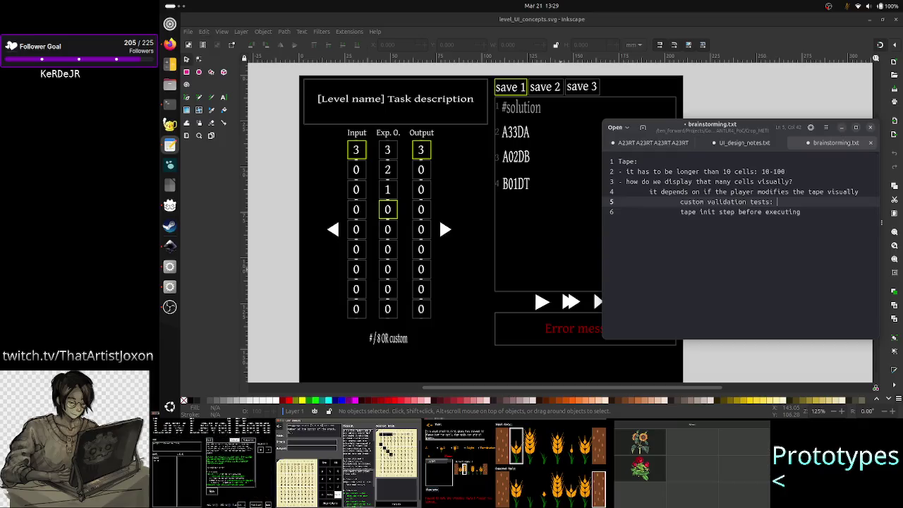
type("postpon")
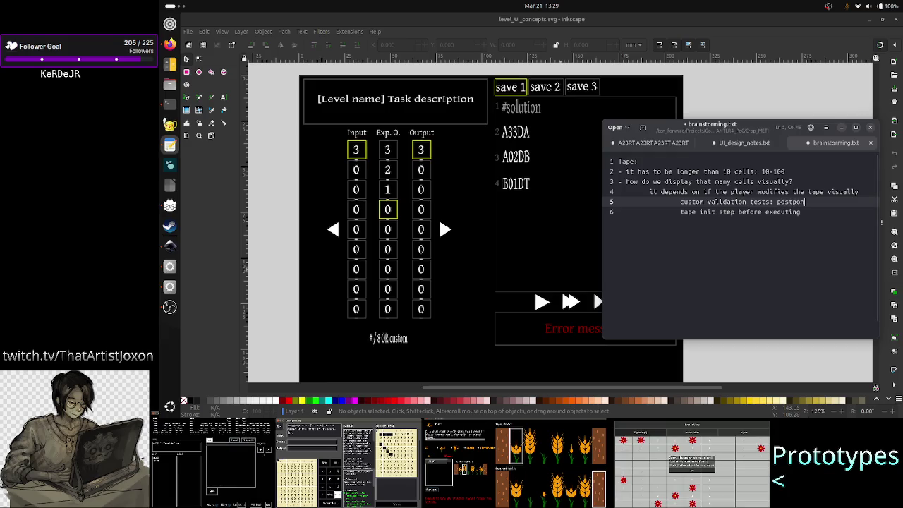
type("ed")
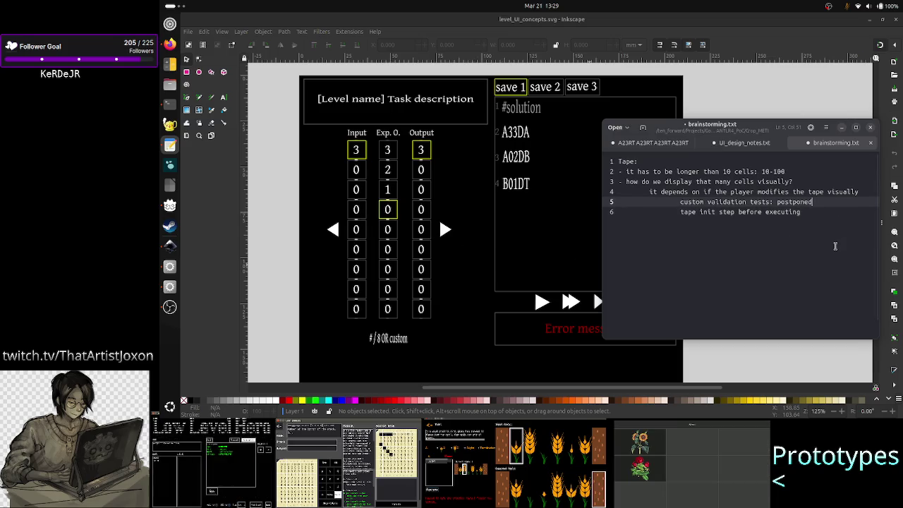
key("Down")
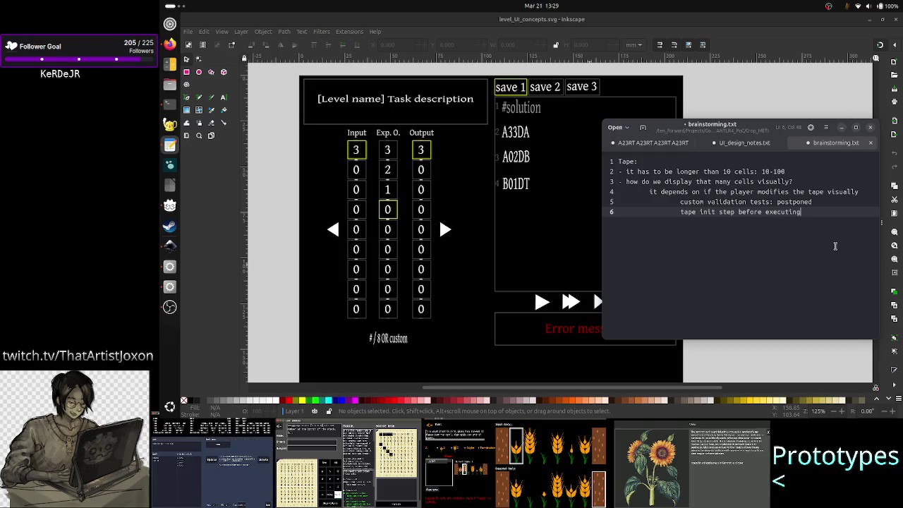
type(": ")
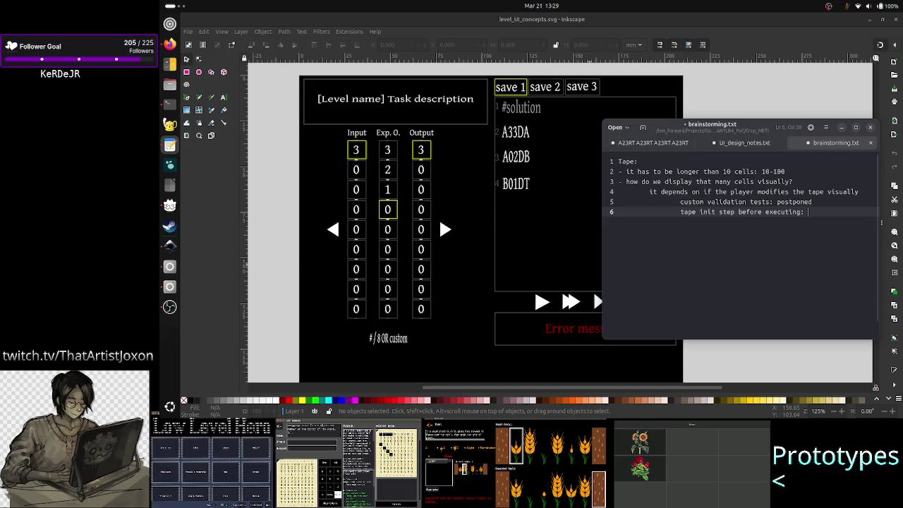
type("by code")
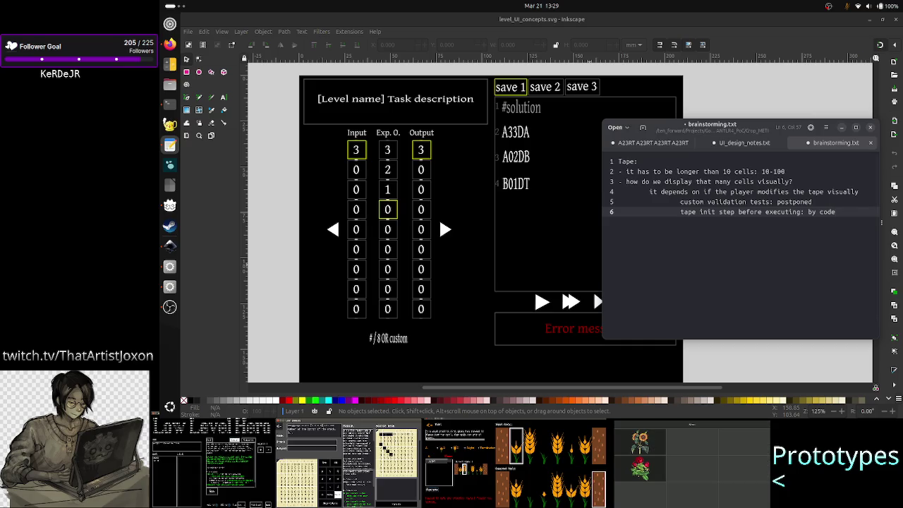
key("Return")
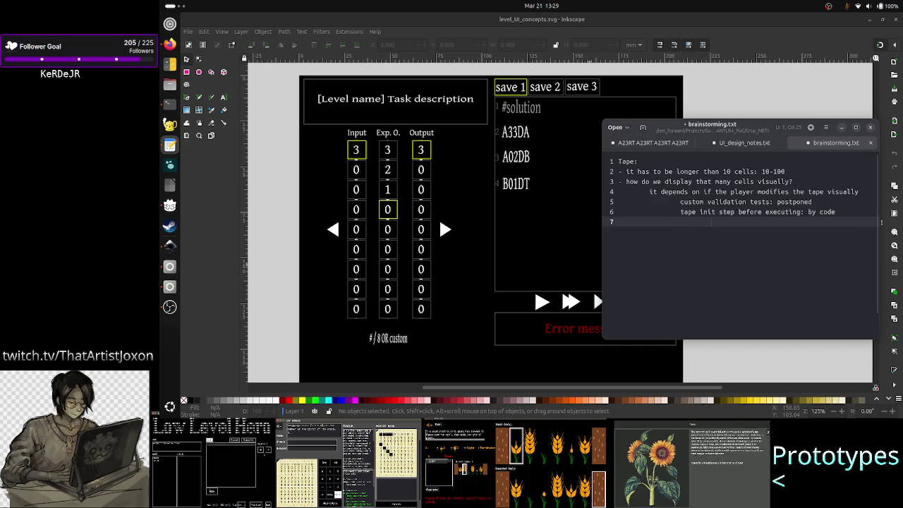
Step: Add line 7 'if done in code we need to show cell idxs' and start line 8 with '8 3'
type("if")
type(" by")
key("BackSpace")
key("BackSpace")
type("done in code")
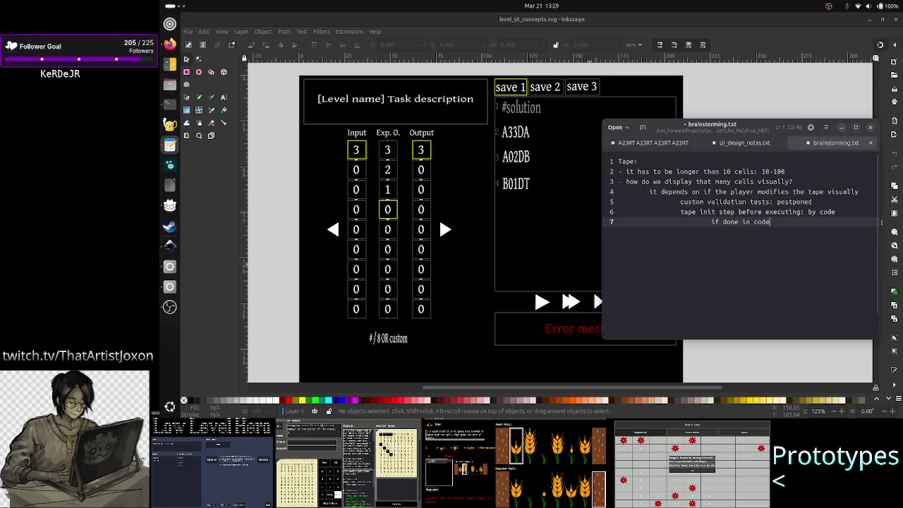
type(" we need to show cell ind")
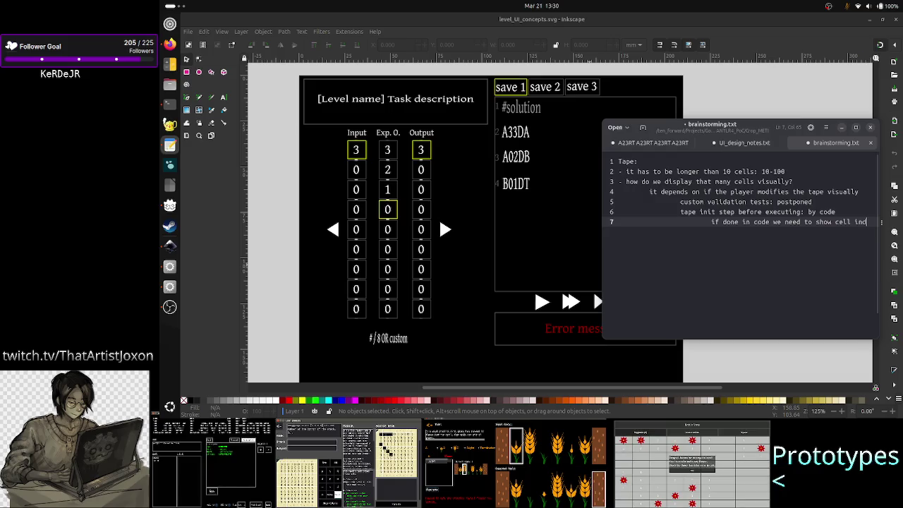
key("BackSpace")
key("BackSpace")
type("dxs")
key("Return")
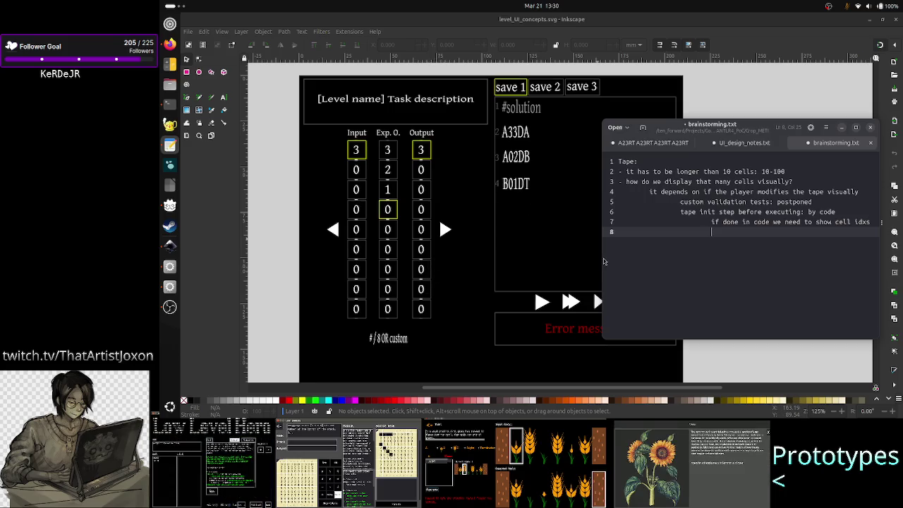
type("8")
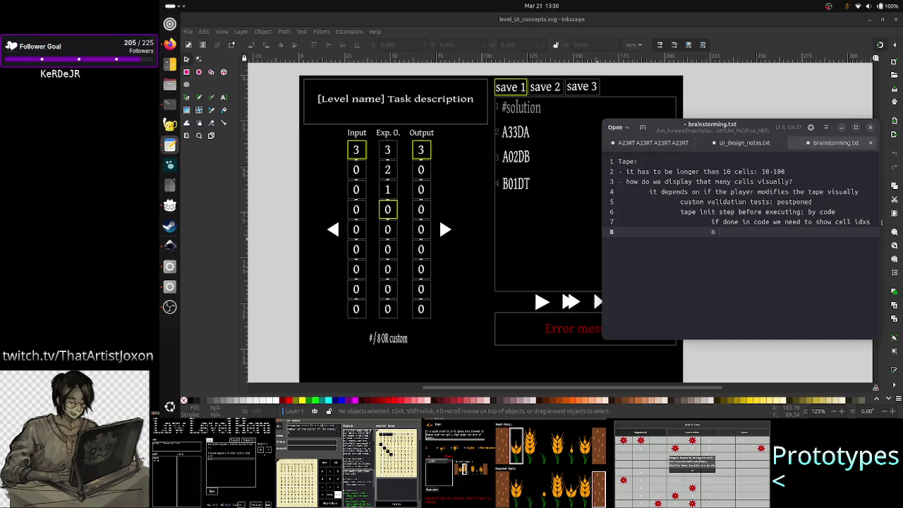
type(" 3")
Step: Erase the trial '8 3' text, leaving an empty line 8 under the cell-index note
key("shift+Home")
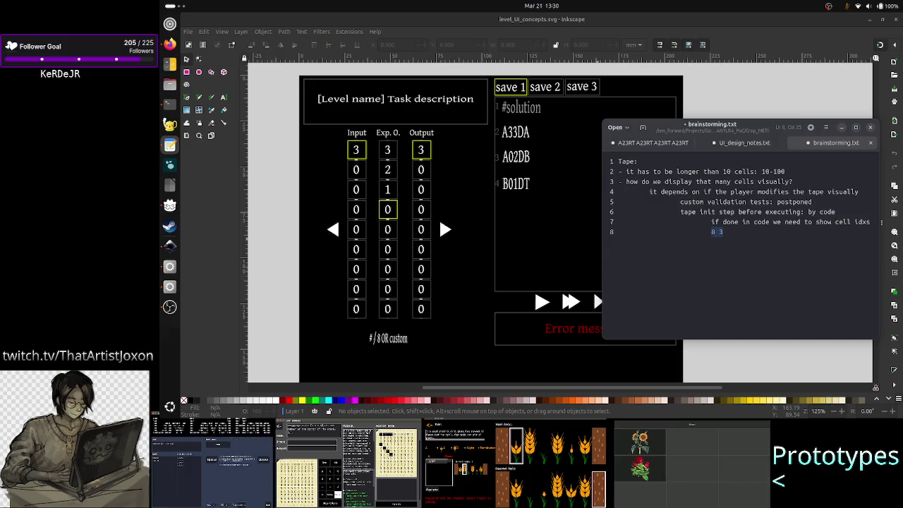
key("End")
key("shift+Left")
key("shift+Left")
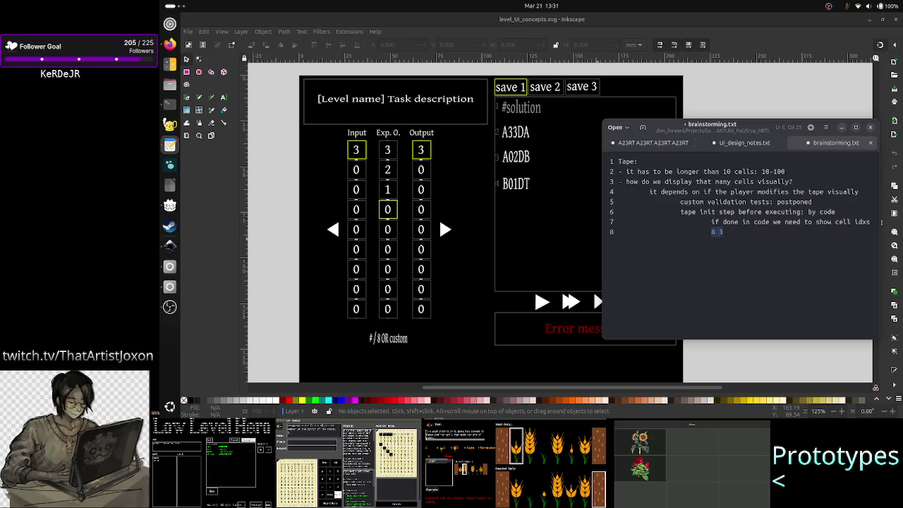
left_click(722, 232)
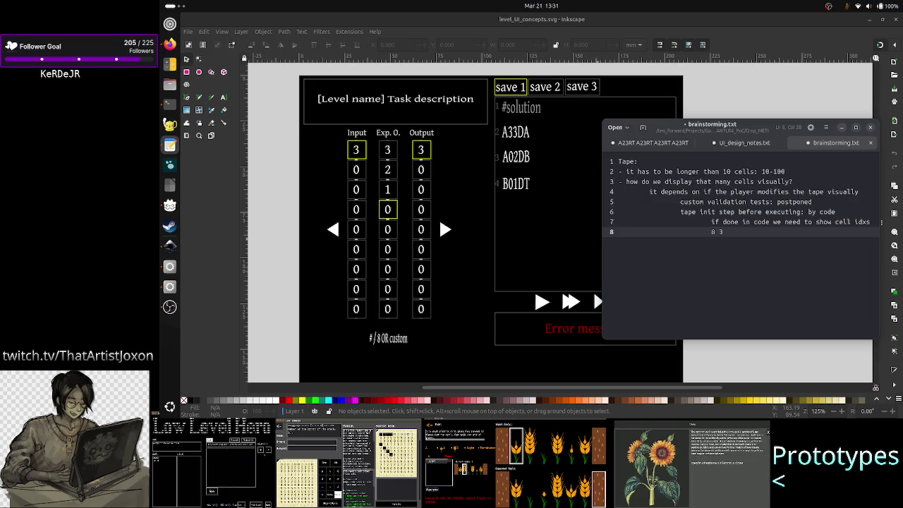
key("Return")
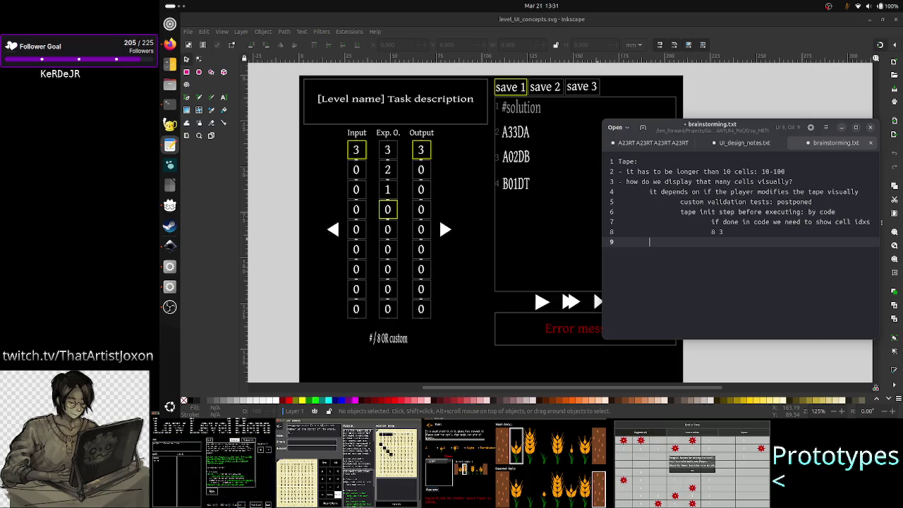
key("BackSpace")
key("BackSpace")
key("BackSpace")
key("BackSpace")
key("BackSpace")
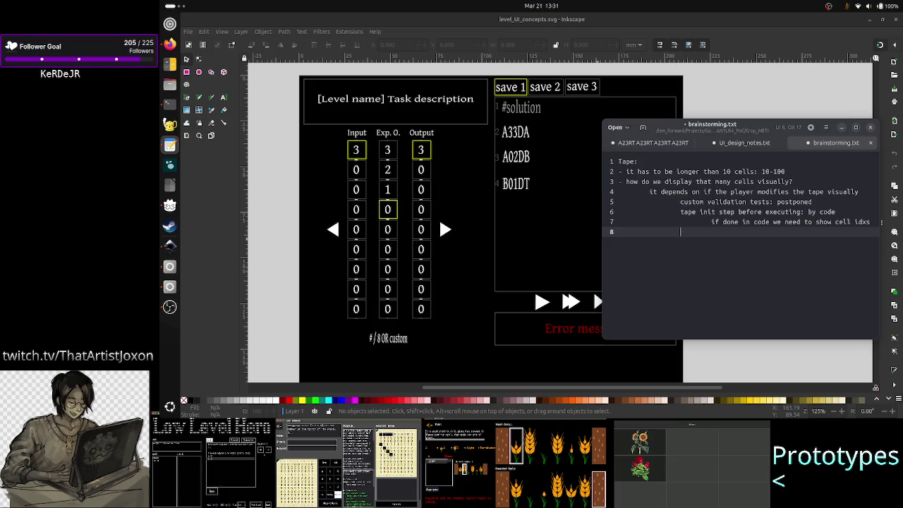
Step: Write line 8 as 'level editor: tedious to manually set many cells'
type("level editor")
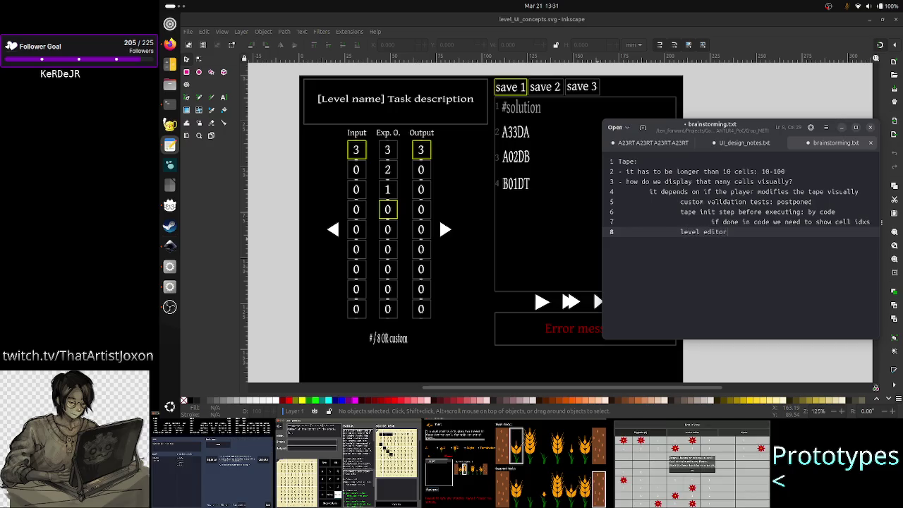
type("?t")
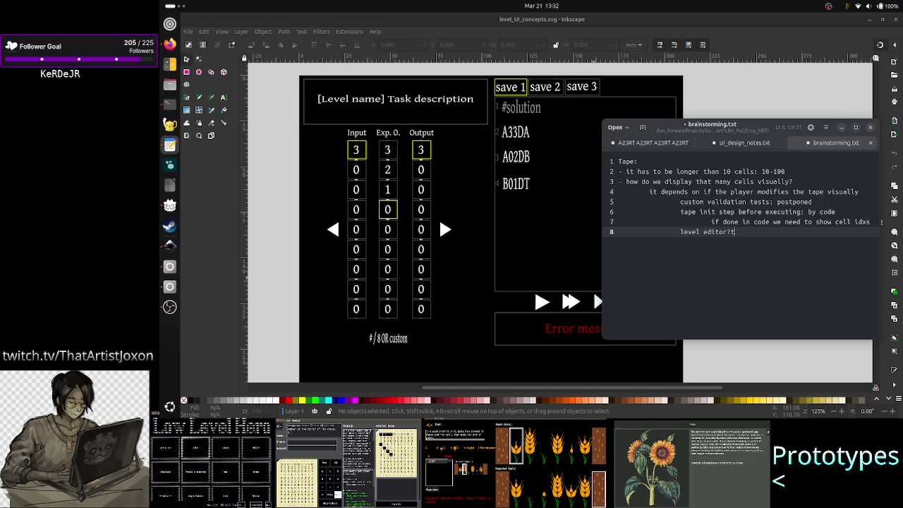
key("BackSpace")
key("BackSpace")
type(": te")
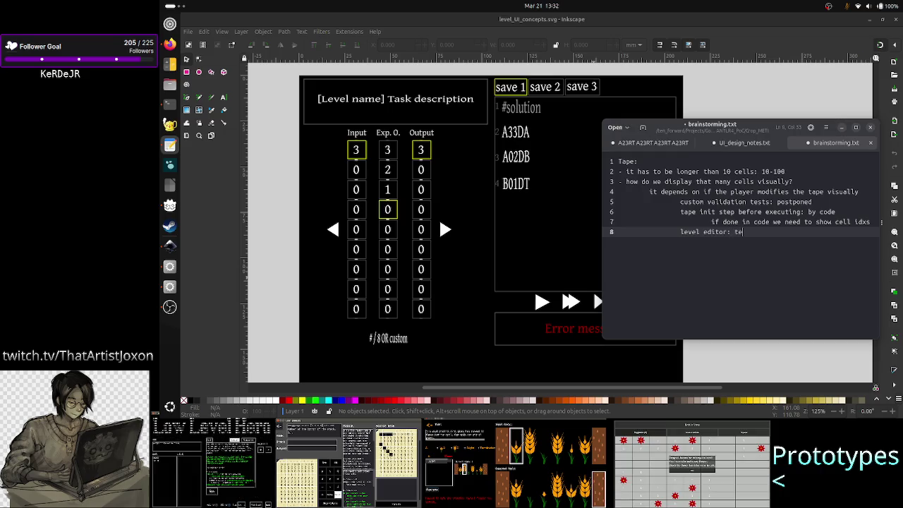
type("dious to se")
key("BackSpace")
key("BackSpace")
type("manually ")
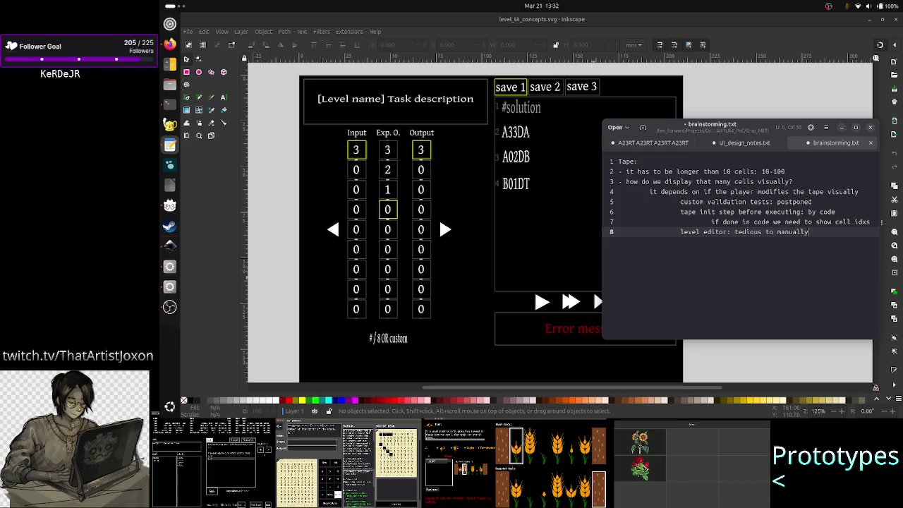
type("set ")
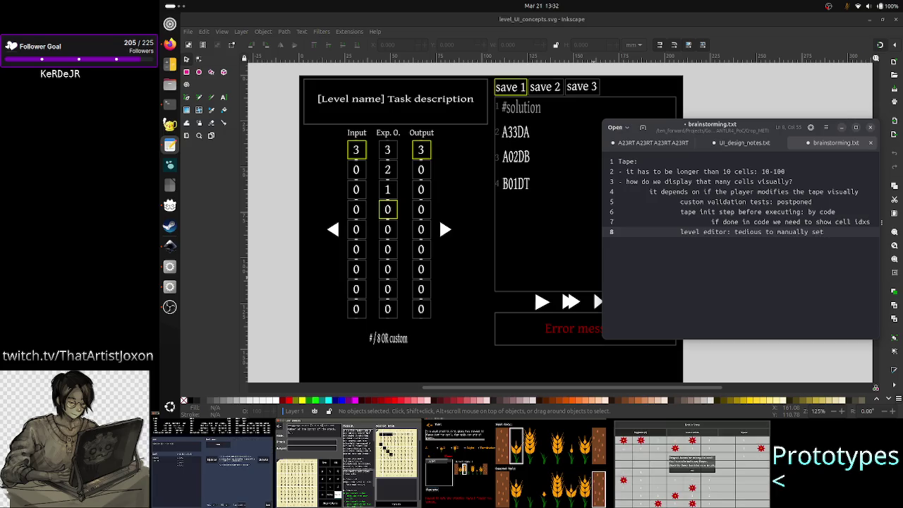
type("th")
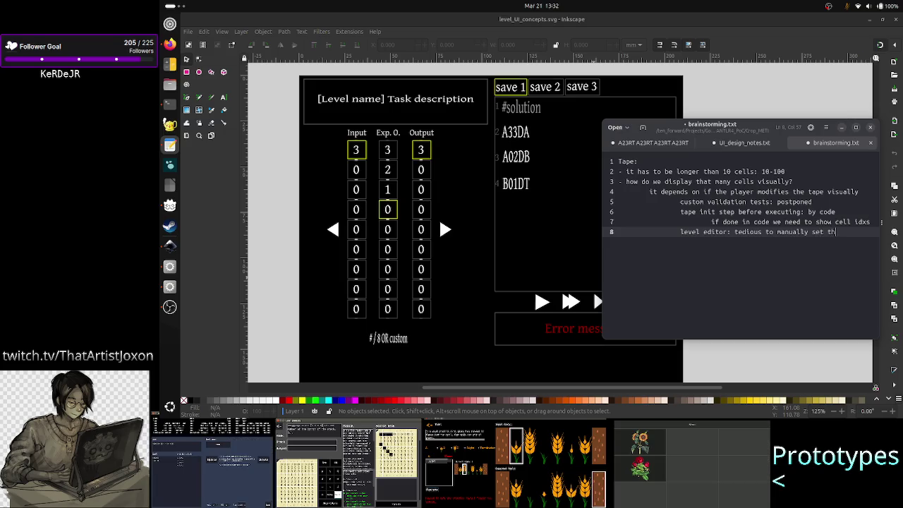
key("BackSpace")
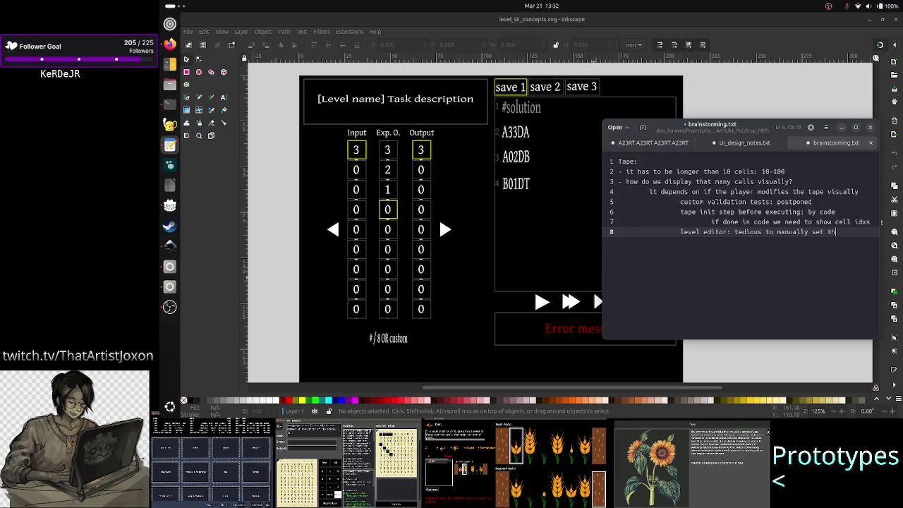
key("BackSpace")
type("many cells")
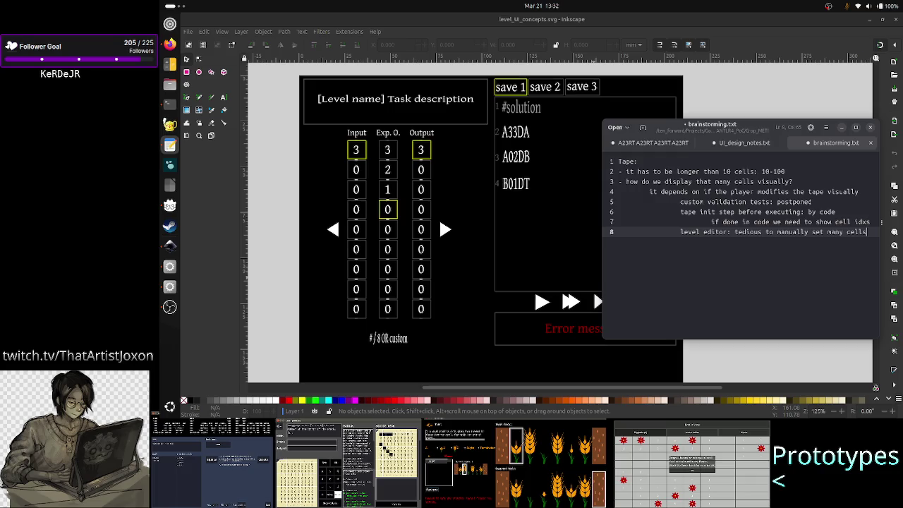
key("alt+Tab")
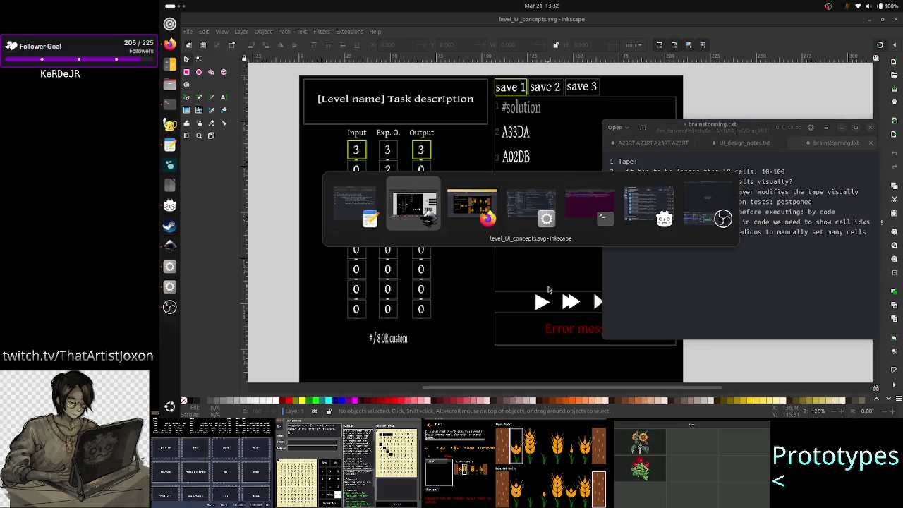
Step: Run the Godot project and set the first two third-column tape cells to 4 and 0
key("alt+Tab")
key("alt+Tab")
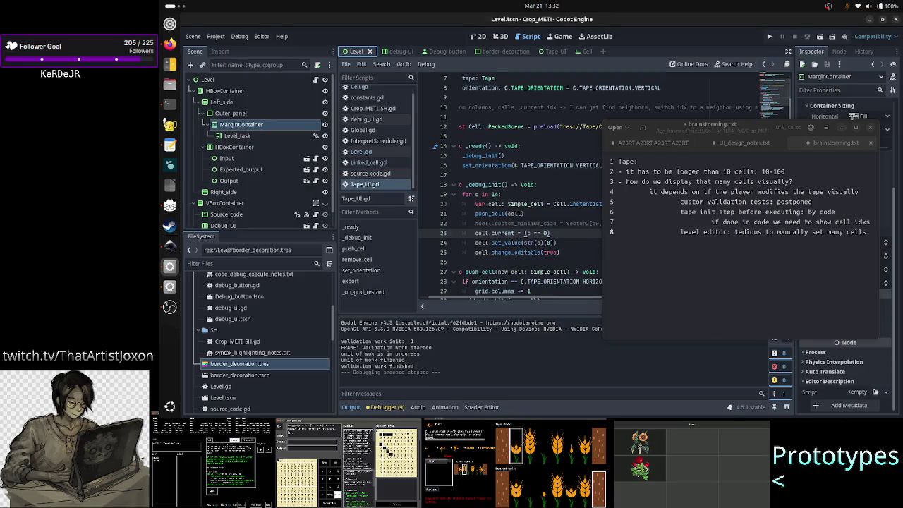
left_click(818, 36)
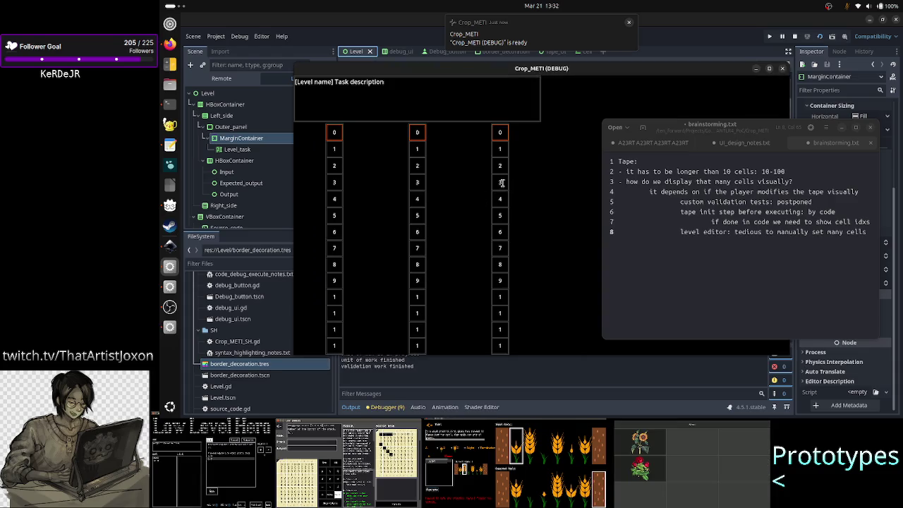
left_click(501, 182)
type("4")
left_click(501, 215)
key("BackSpace")
type("0")
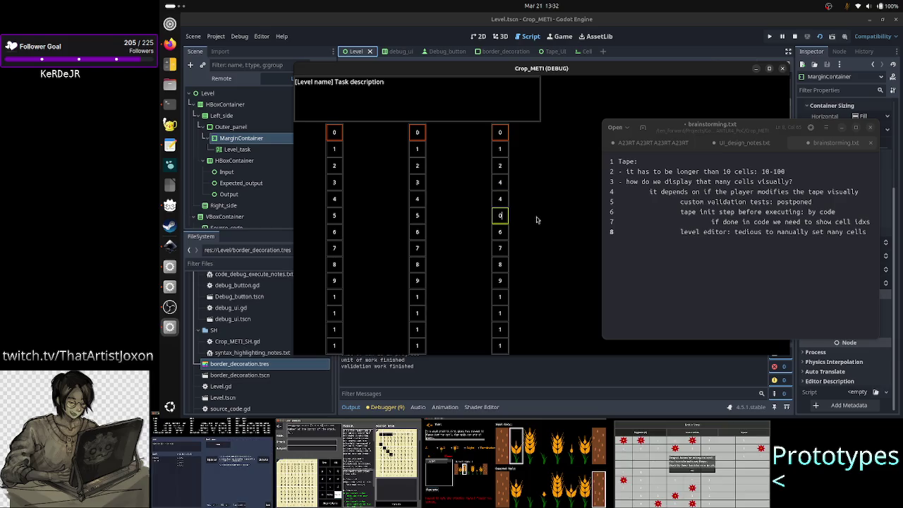
Step: Change the next third-column cells to 9 and 1, clear a lower one, and add a notes line
left_click(506, 231)
key("BackSpace")
type("9")
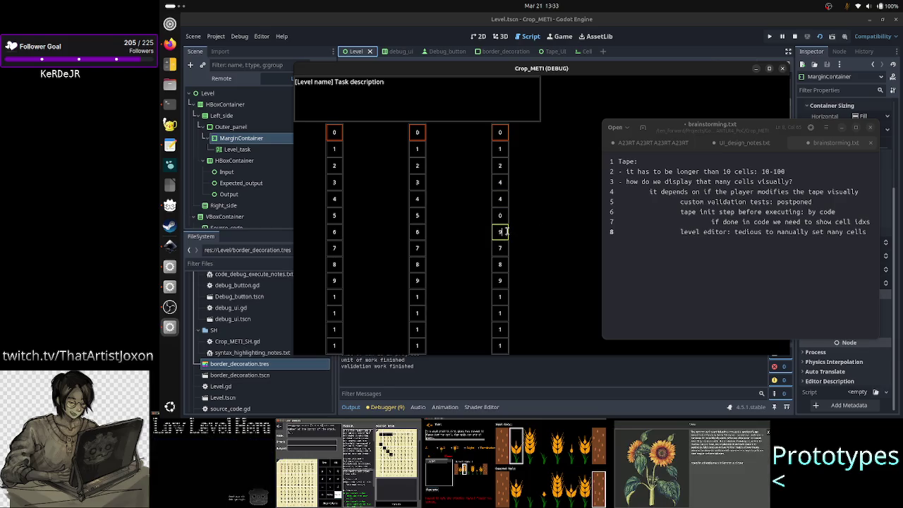
left_click(500, 265)
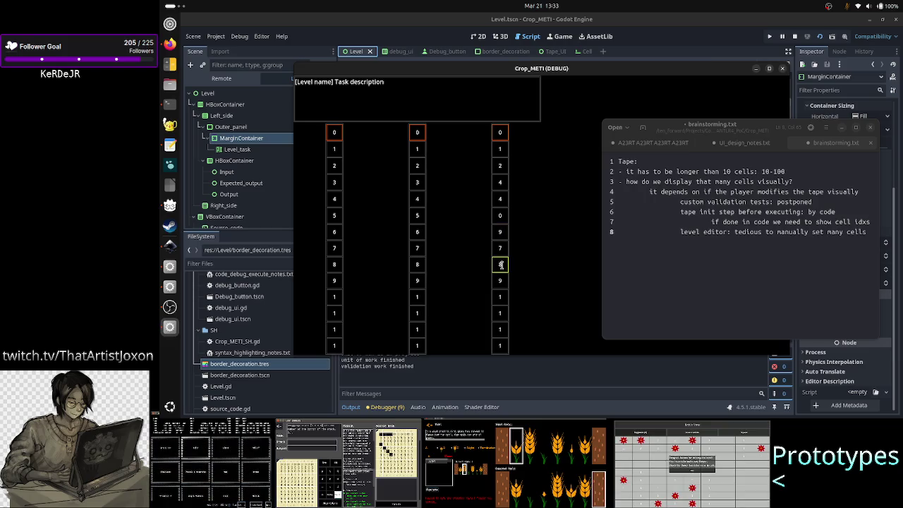
type("1")
left_click(503, 313)
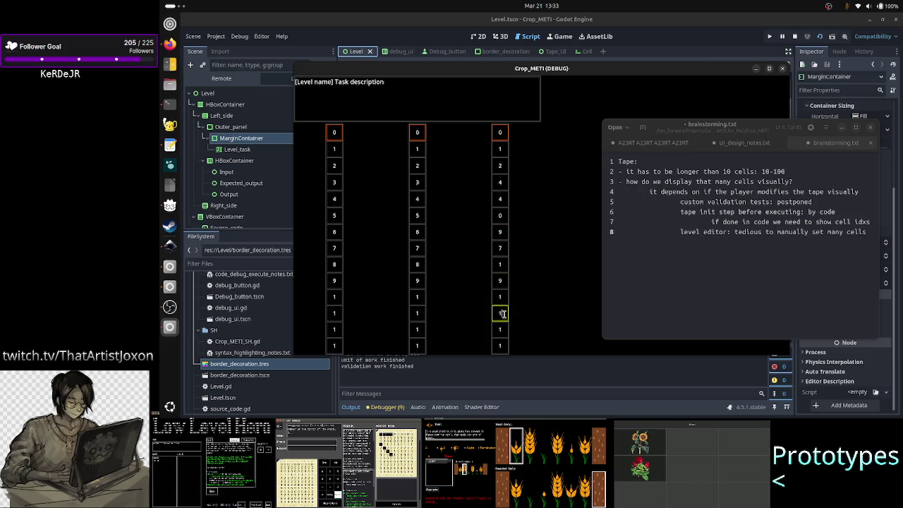
key("BackSpace")
left_click(502, 329)
left_click(710, 281)
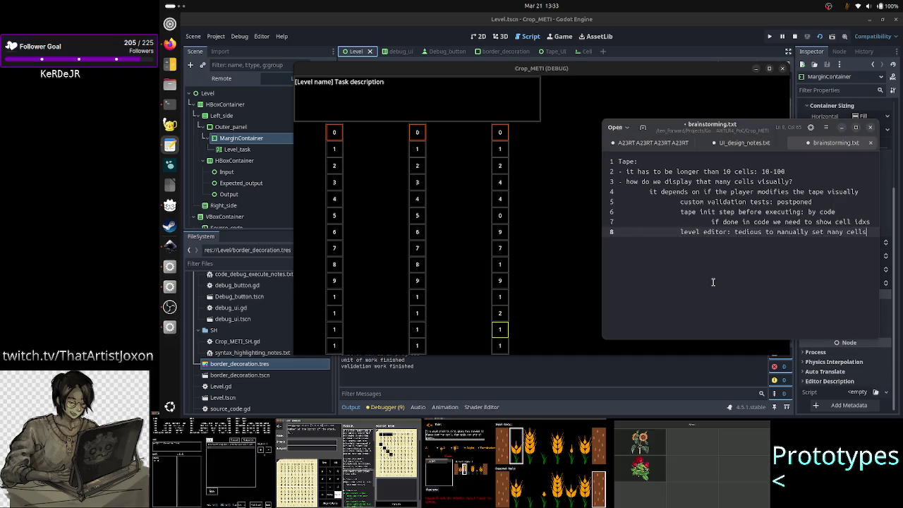
key("Return")
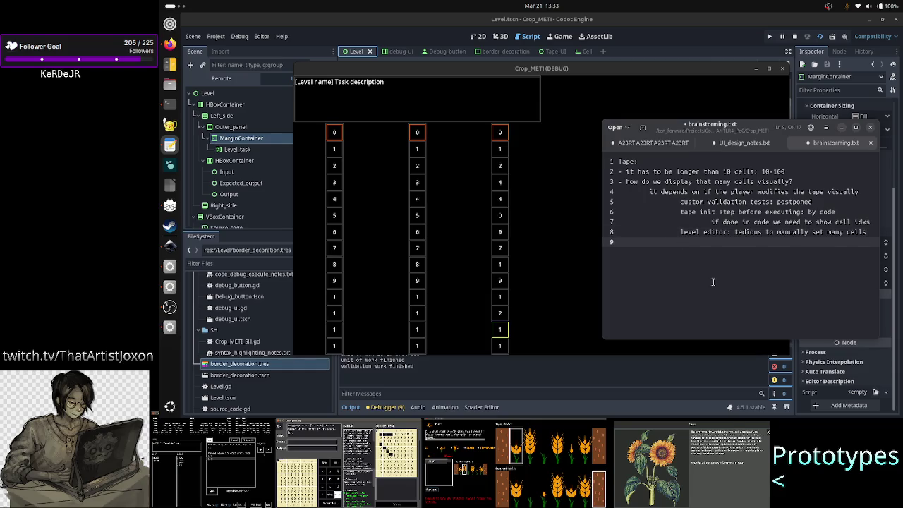
Step: List the cell value pairs '8 9', '11 2' and '15 0' on separate lines, followed by blank lines
key("Return")
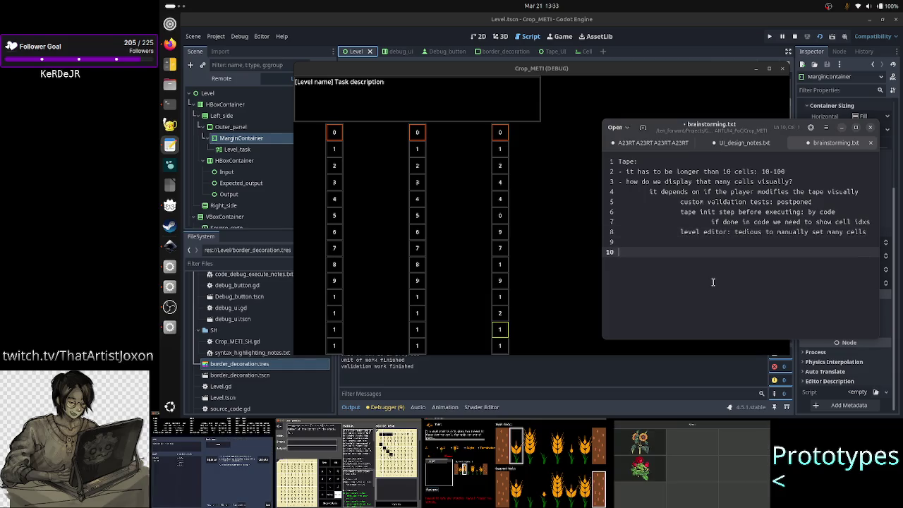
type("8")
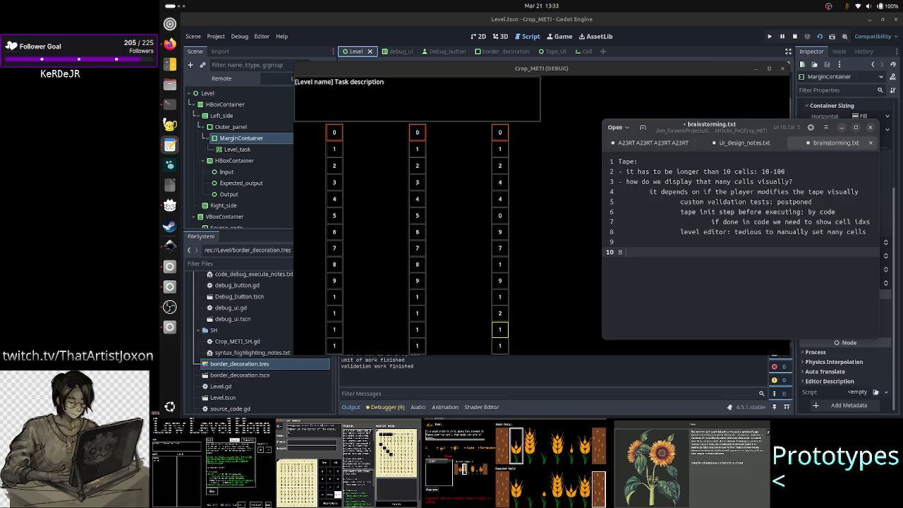
type("9")
key("Return")
type("11 ")
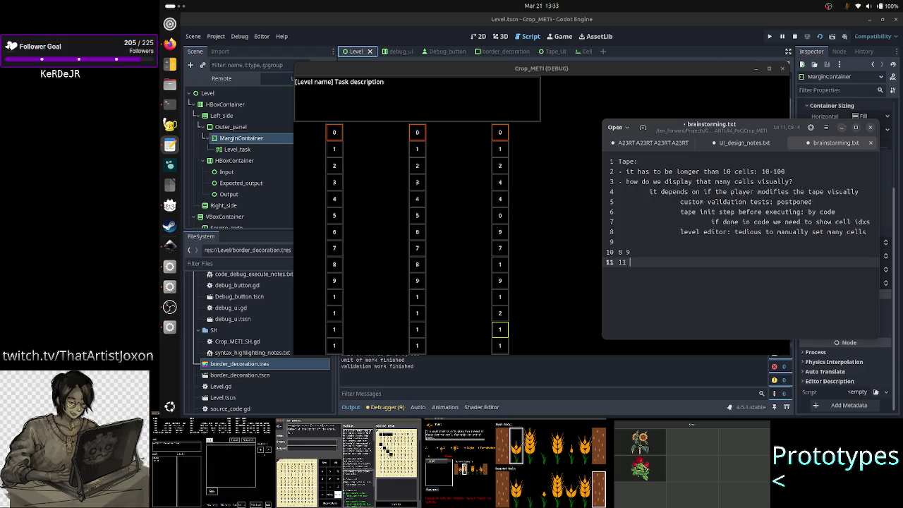
type("0")
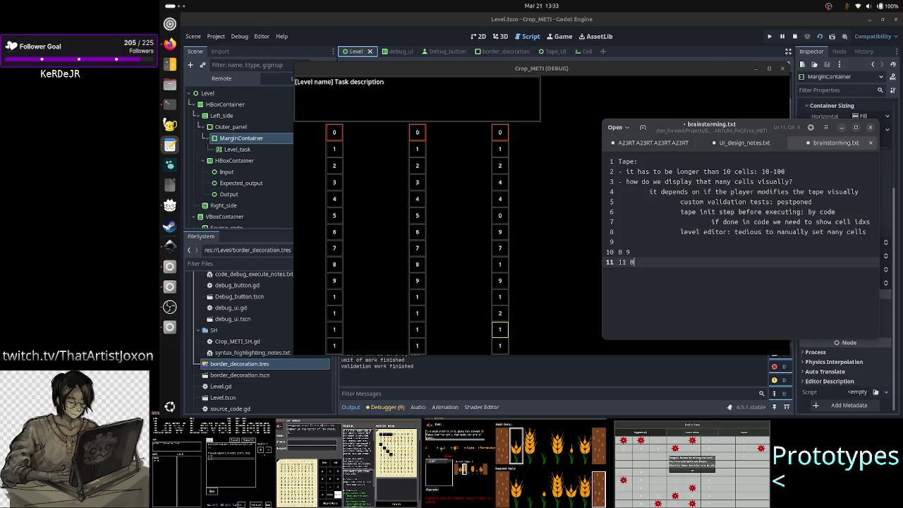
key("Return")
type("1")
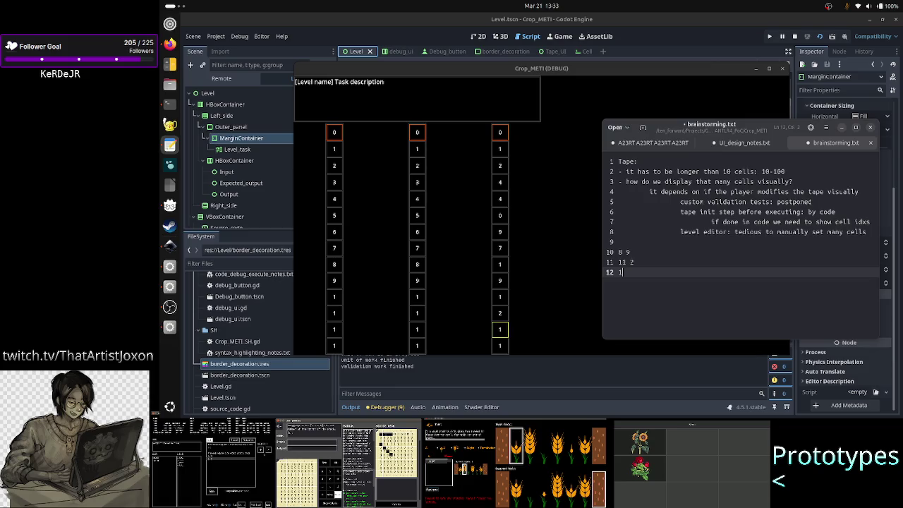
type("5 0")
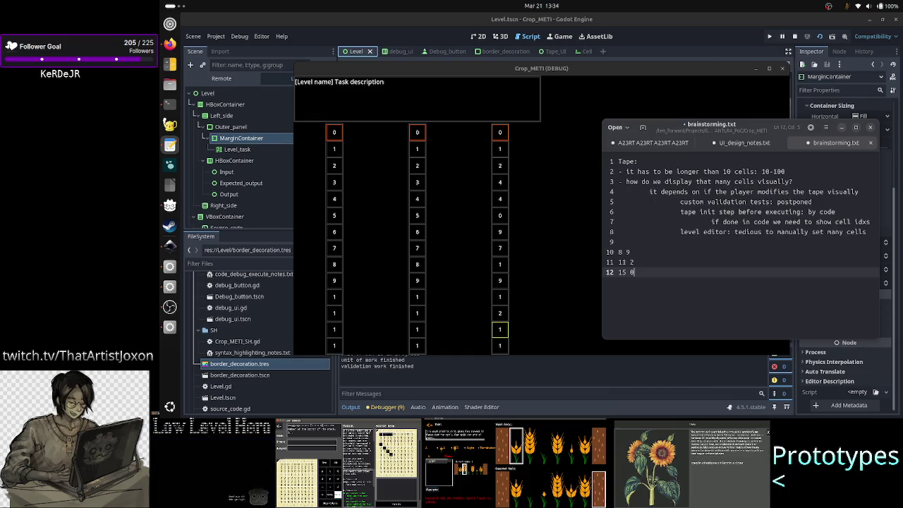
key("Return")
key("Return")
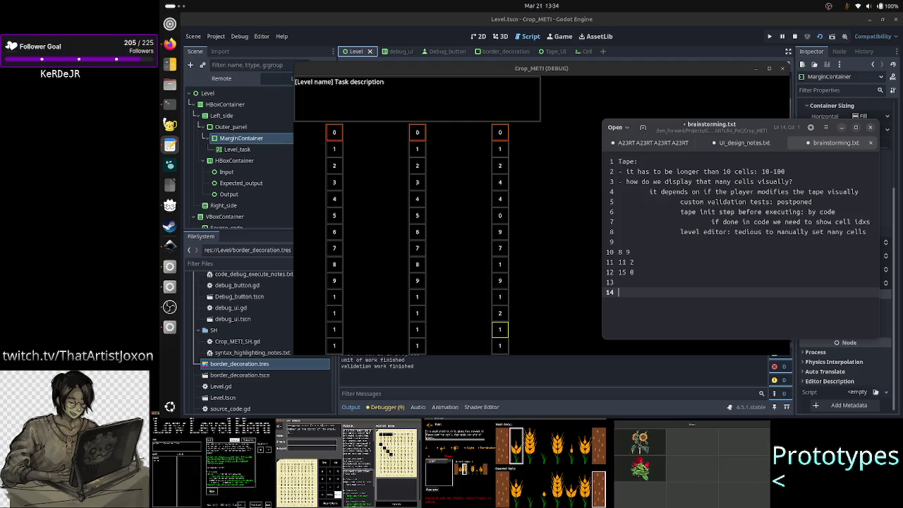
Step: Add the lines '1: 3' and 'zeroes everywhere' to the notes
type("1: ")
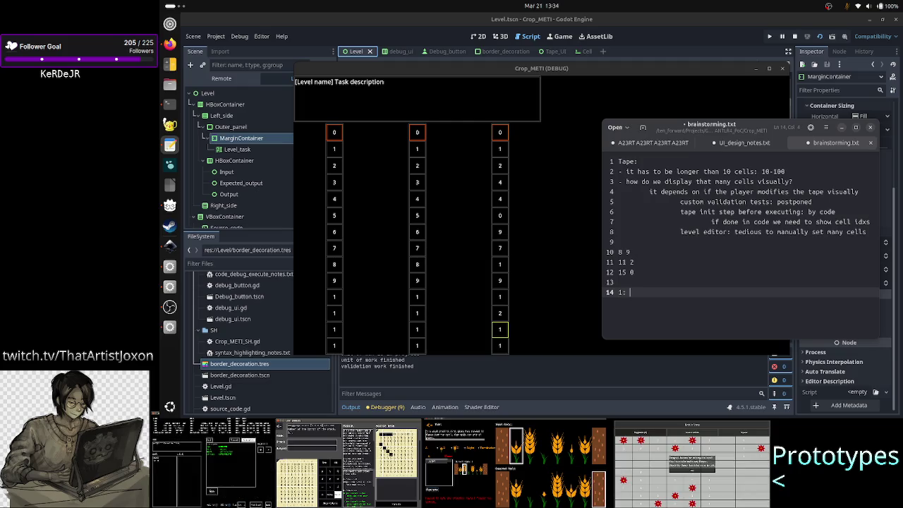
type("3")
key("Return")
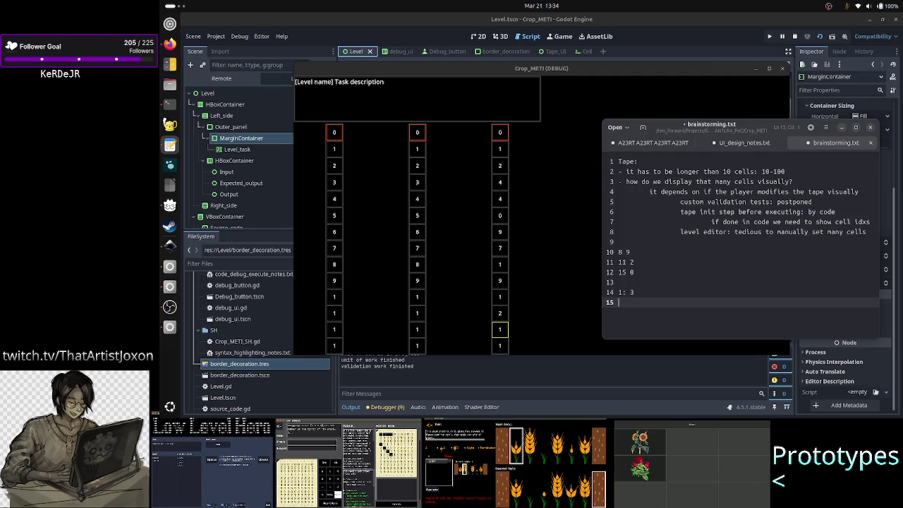
type("zeroes every")
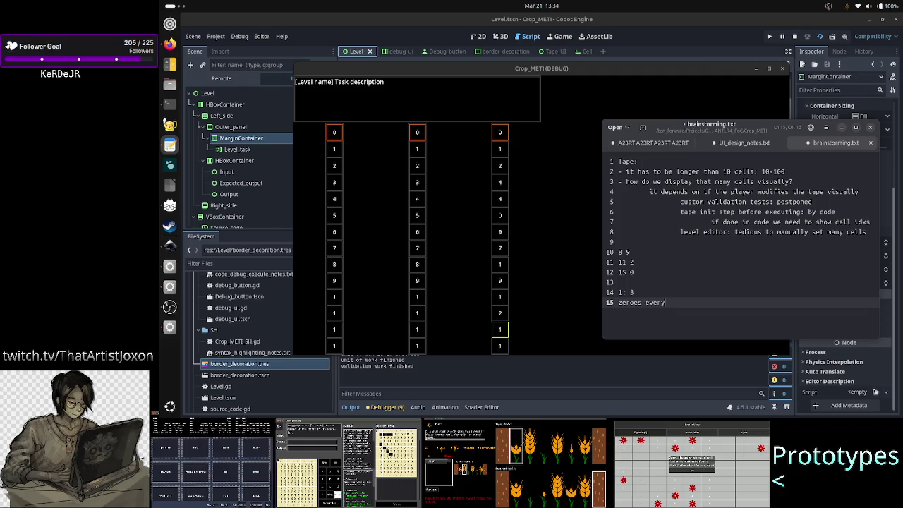
type("where")
key("Return")
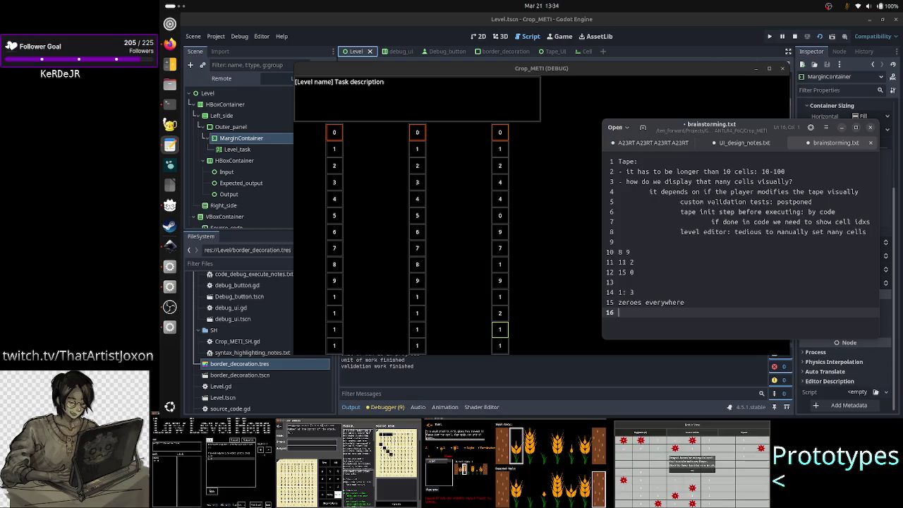
Step: Type the test code B00DB on line 16 and select it to check
type("A")
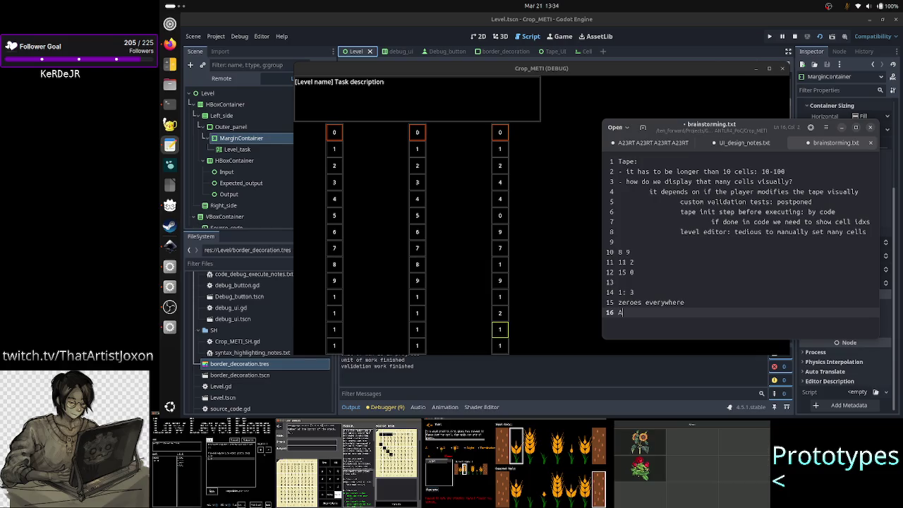
key("BackSpace")
type("B")
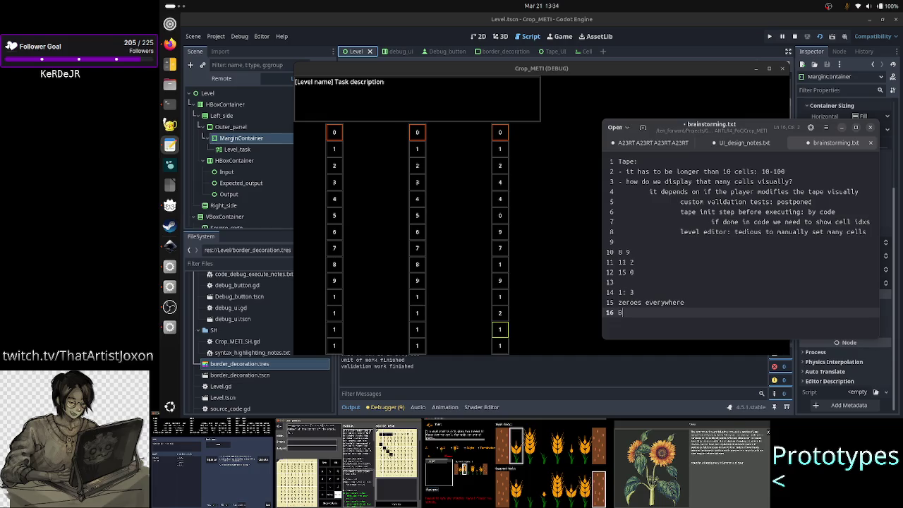
type("0")
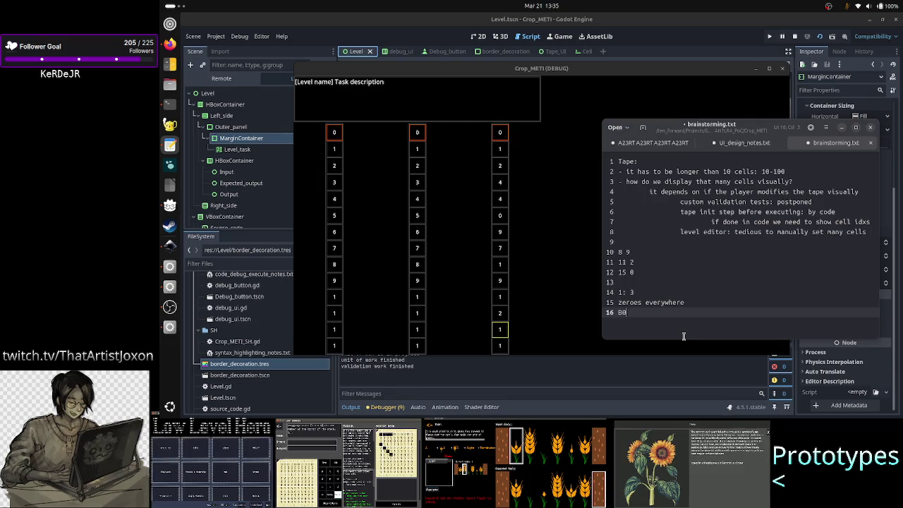
type("0")
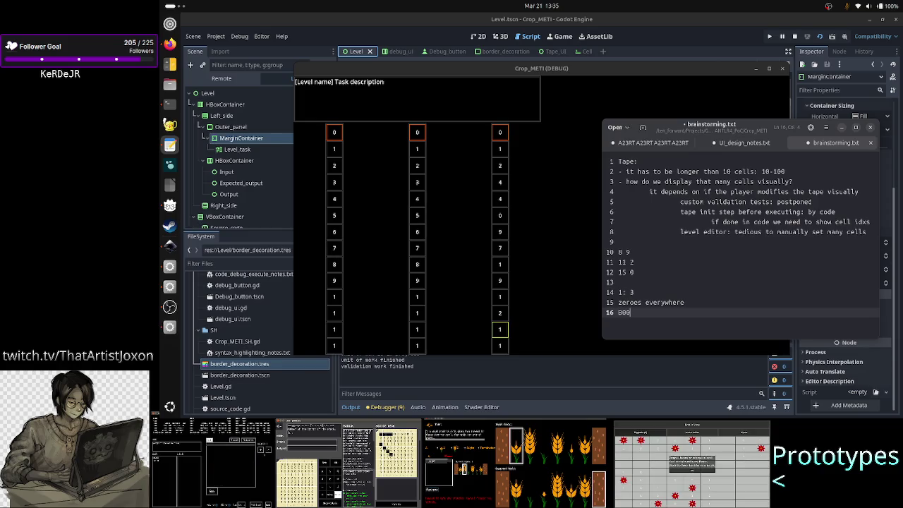
type("D")
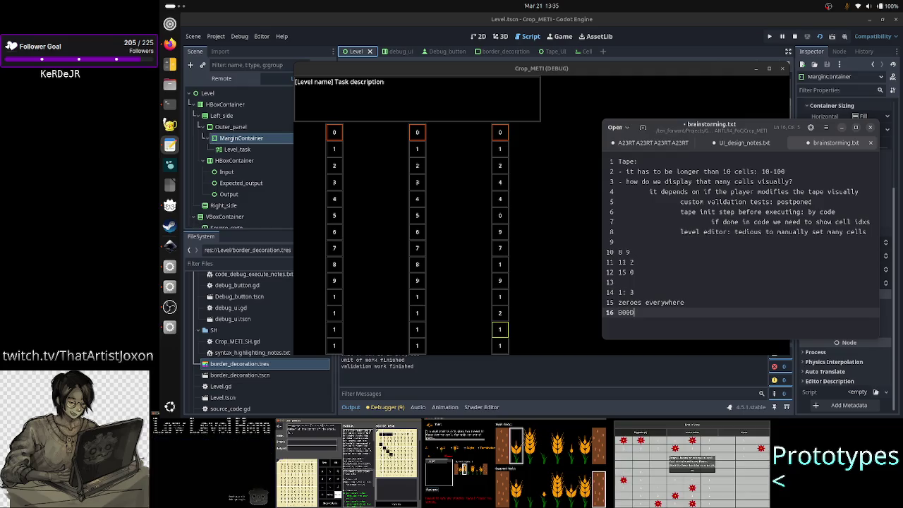
type("B")
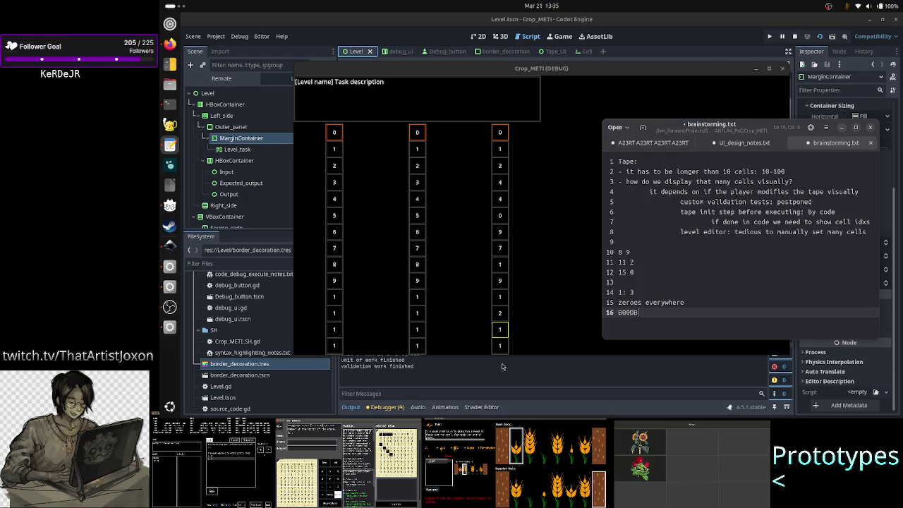
left_click_drag(649, 313, 605, 310)
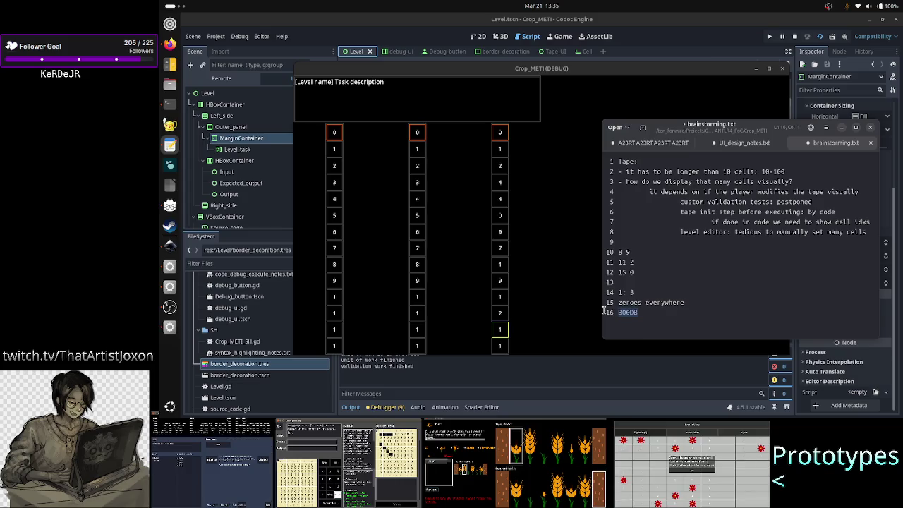
left_click(664, 313)
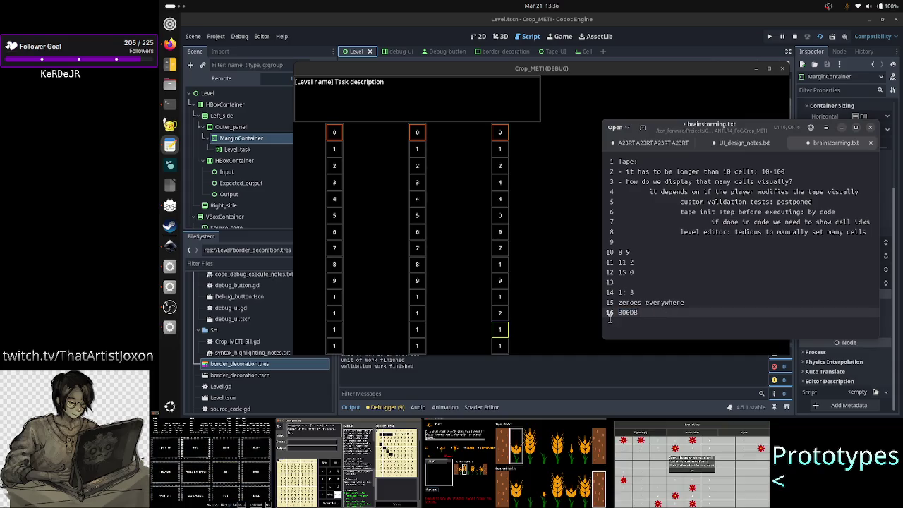
left_click_drag(654, 313, 604, 312)
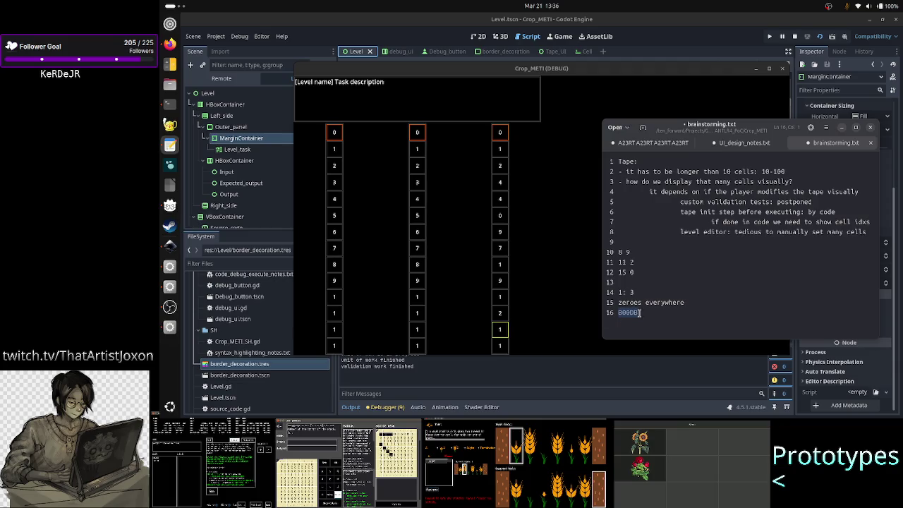
left_click(645, 313)
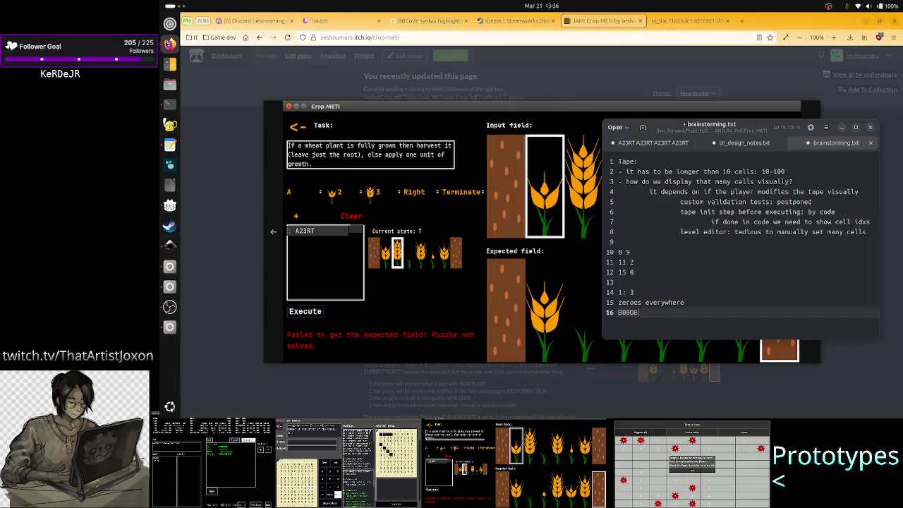
Step: In the Twitch stream info editor, change the stream title to 'Game brainstorming'
left_click(169, 63)
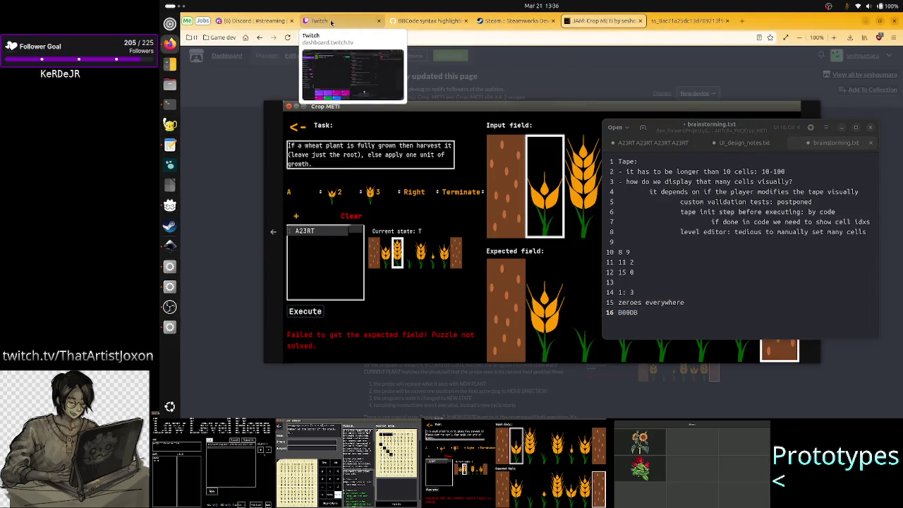
left_click(332, 21)
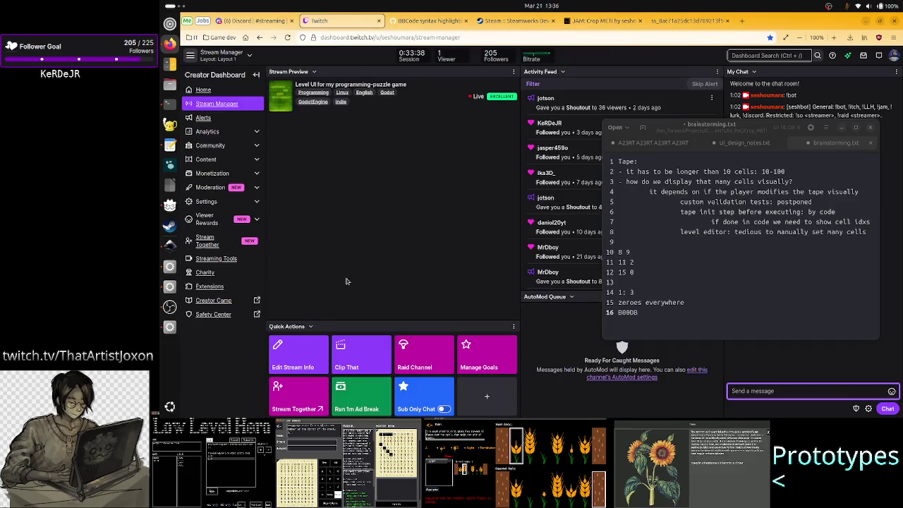
left_click(292, 360)
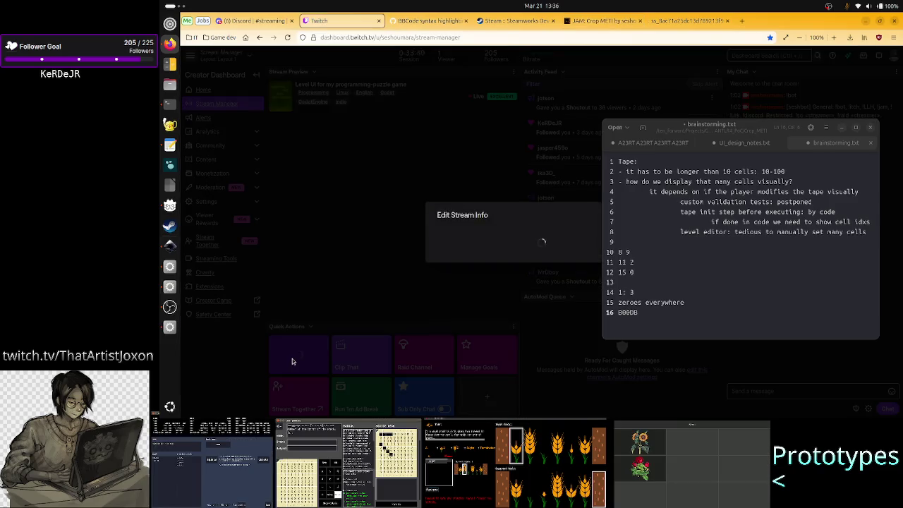
key("ctrl+shift+Left")
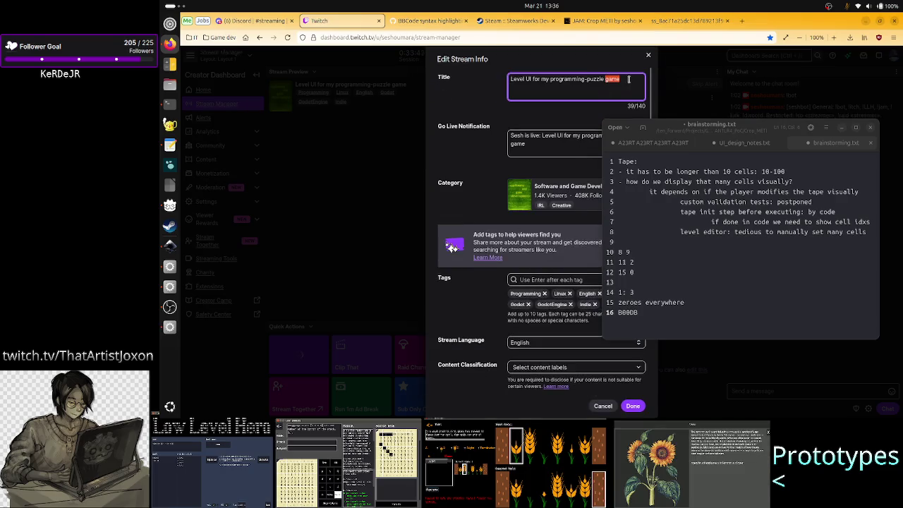
key("ctrl+shift+Left")
key("ctrl+shift+Left")
key("ctrl+shift+Left")
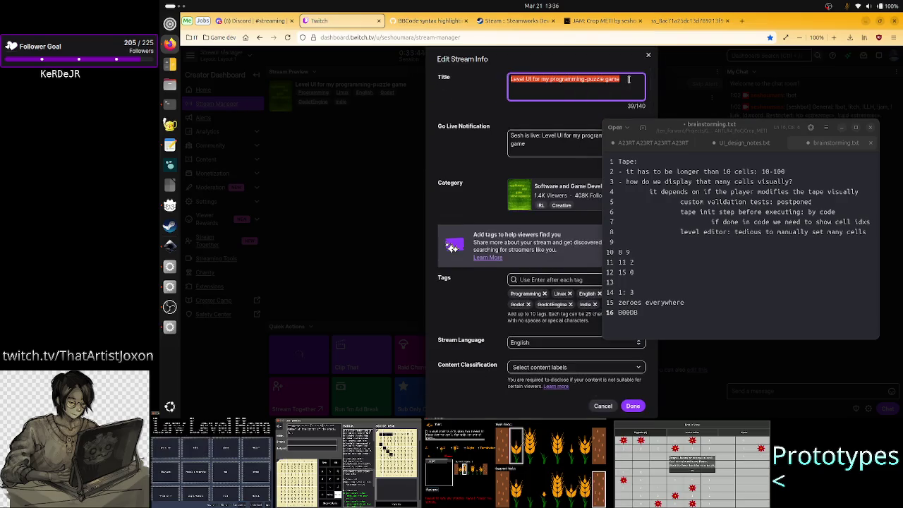
key("Left")
key("ctrl+shift+Right")
key("ctrl+shift+Right")
key("ctrl+shift+Right")
key("ctrl+shift+Right")
key("shift+Right")
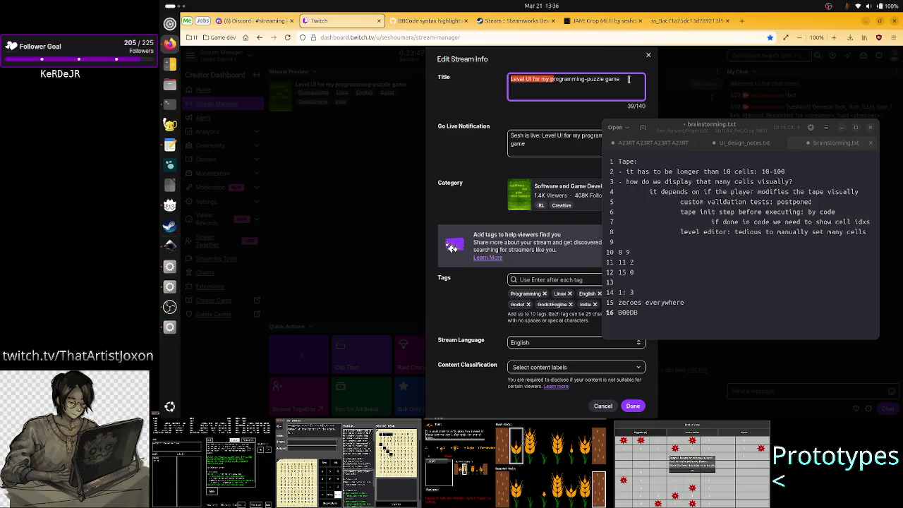
key("ctrl+shift+Right")
key("ctrl+shift+Right")
key("ctrl+shift+Right")
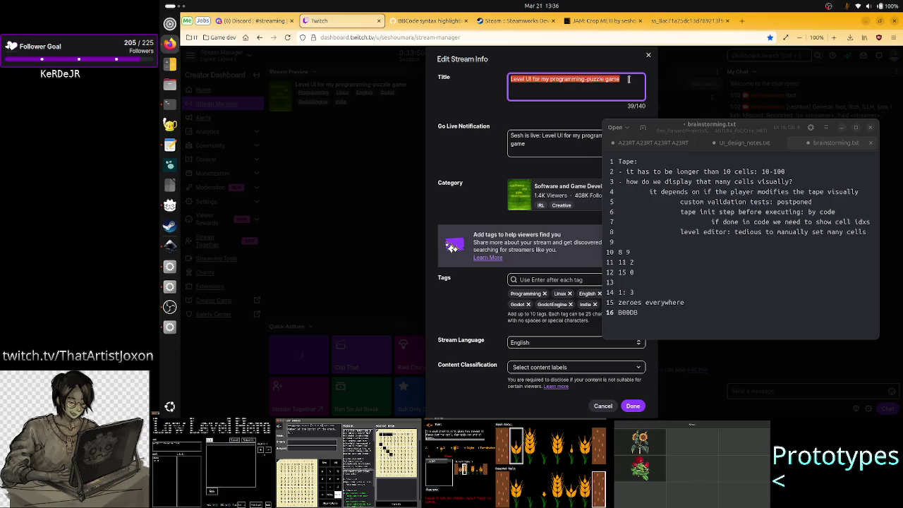
type("Game brainst")
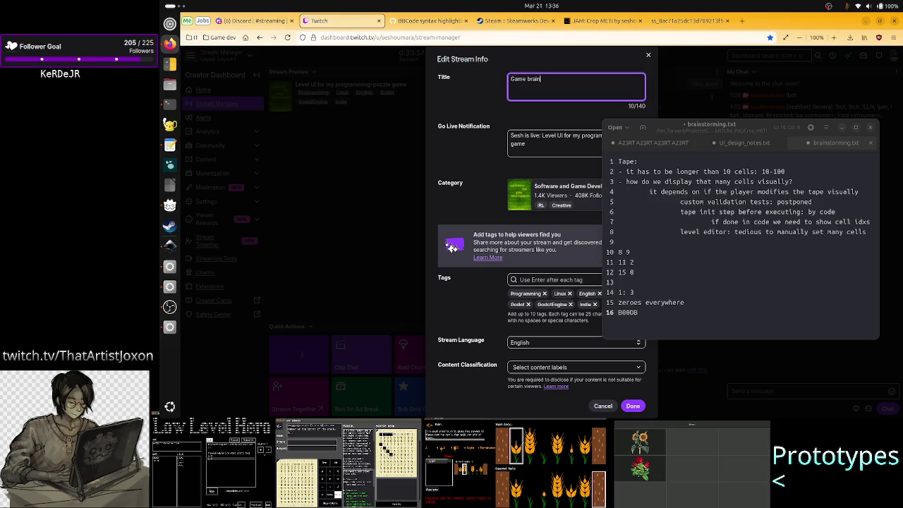
type("orming")
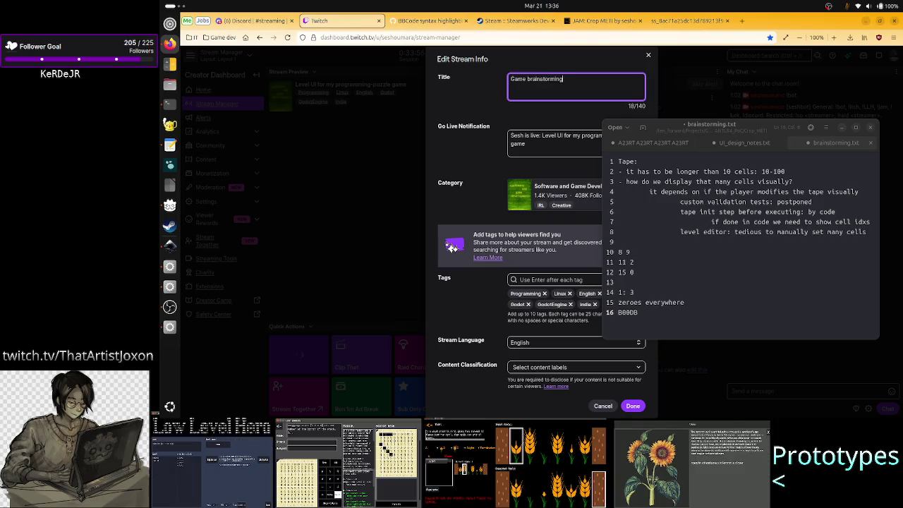
Step: Put 'Game brainstorming' into the Go Live Notification, save, and bring Godot back to front
key("ctrl+a")
key("Tab")
key("BackSpace")
key("BackSpace")
key("BackSpace")
key("BackSpace")
key("BackSpace")
key("BackSpace")
key("BackSpace")
key("BackSpace")
key("BackSpace")
key("BackSpace")
key("BackSpace")
key("BackSpace")
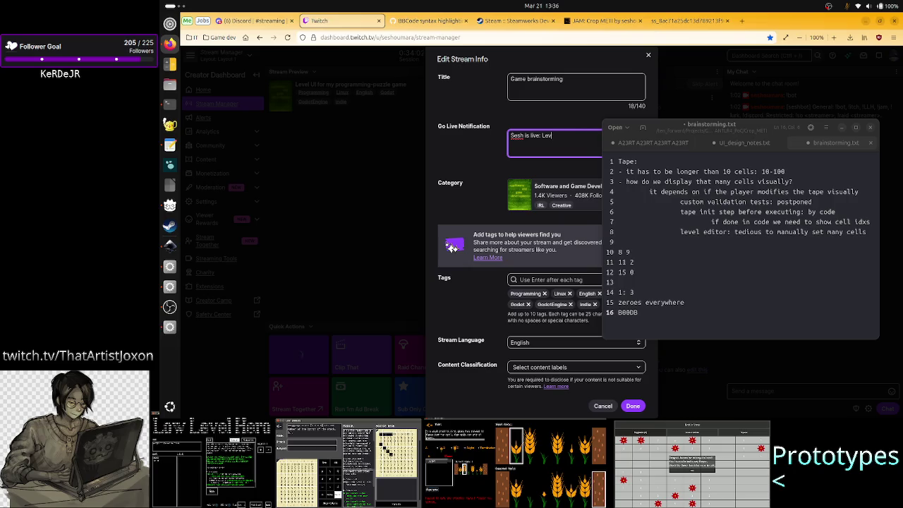
key("BackSpace")
key("BackSpace")
key("BackSpace")
type("Game brainstorming")
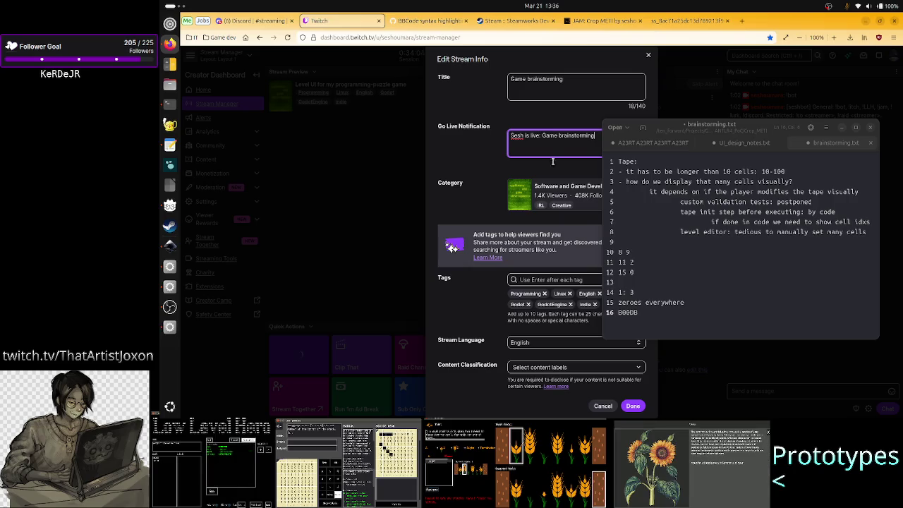
left_click(633, 405)
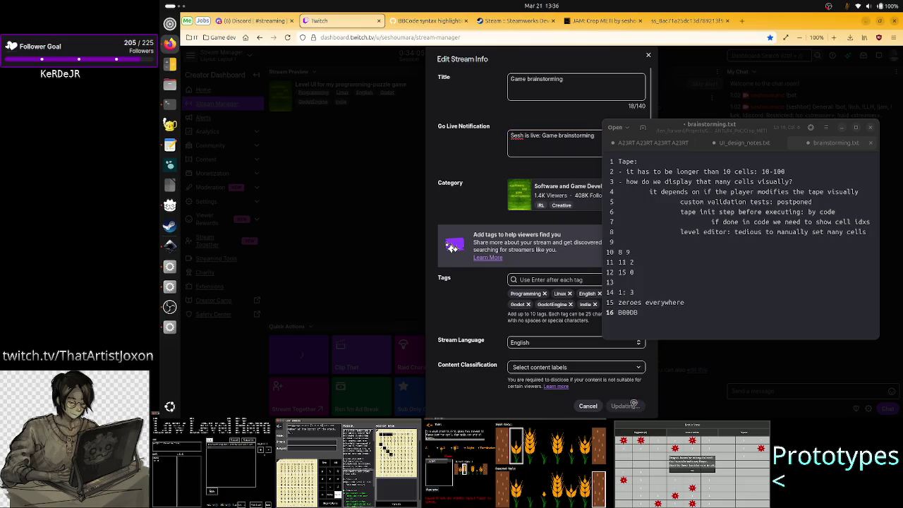
left_click(717, 326)
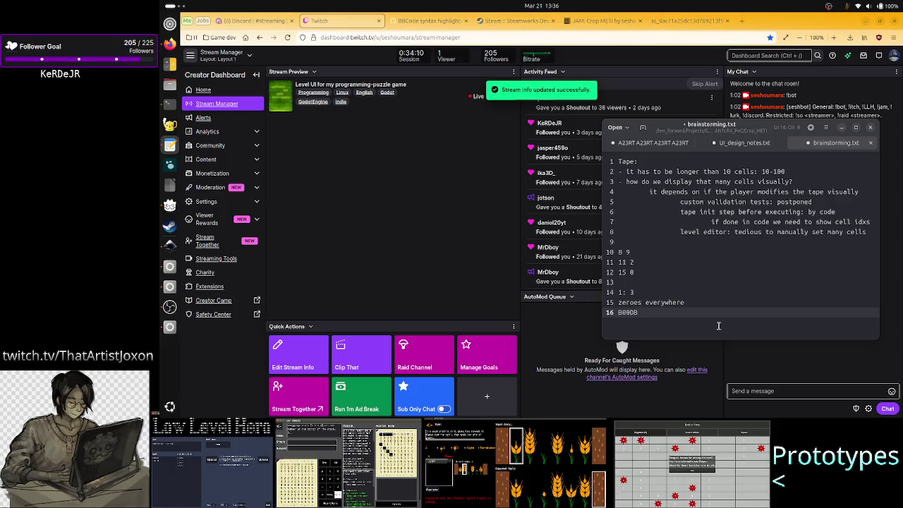
left_click(867, 22)
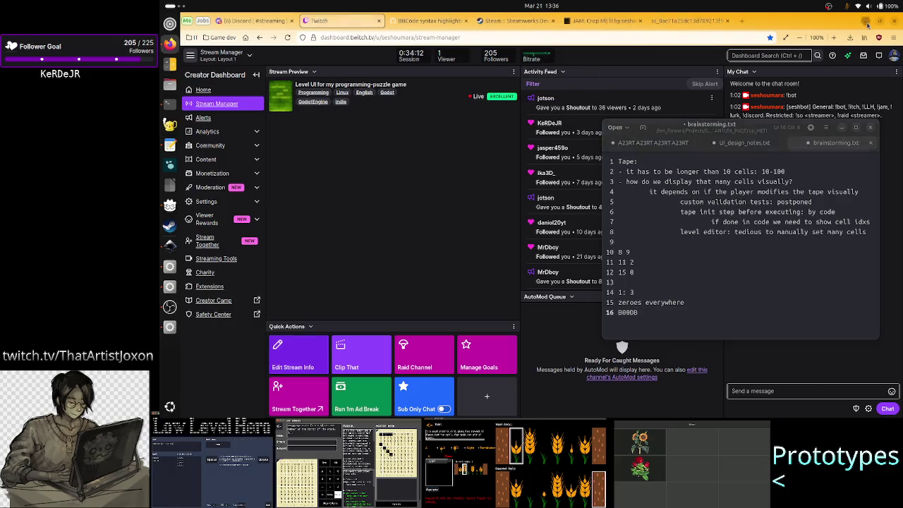
Step: Bring the Inkscape level_UI_concepts.svg mockup to the front from the dock
left_click(169, 246)
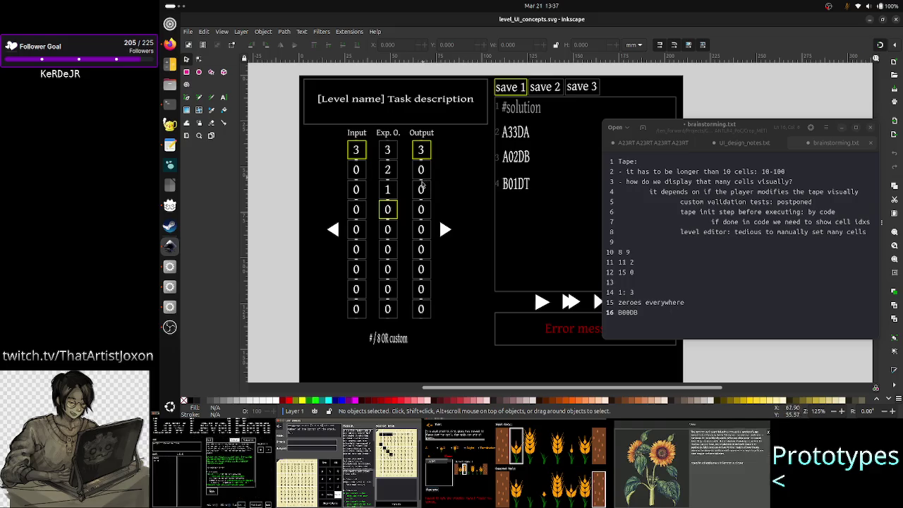
Step: In brainstorming.txt, complete line 14 as "1: 3" and start a new line below it
left_click(629, 313)
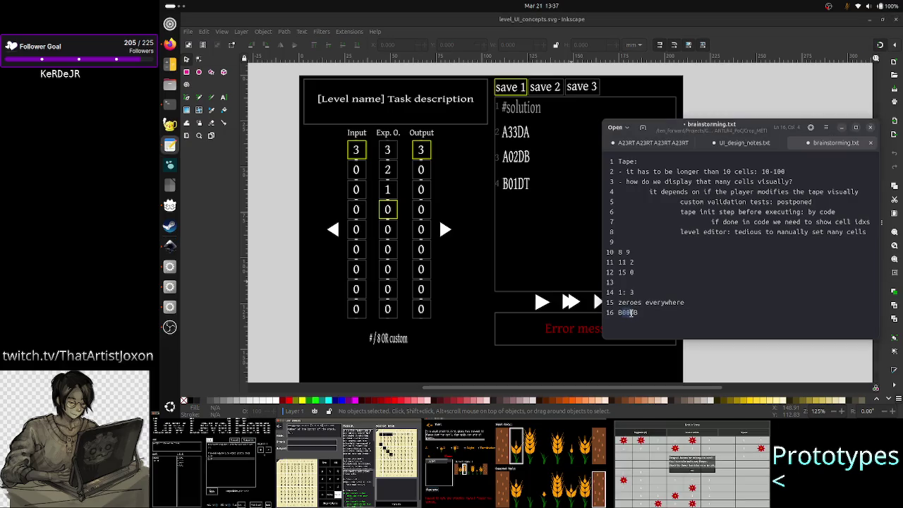
left_click(646, 312)
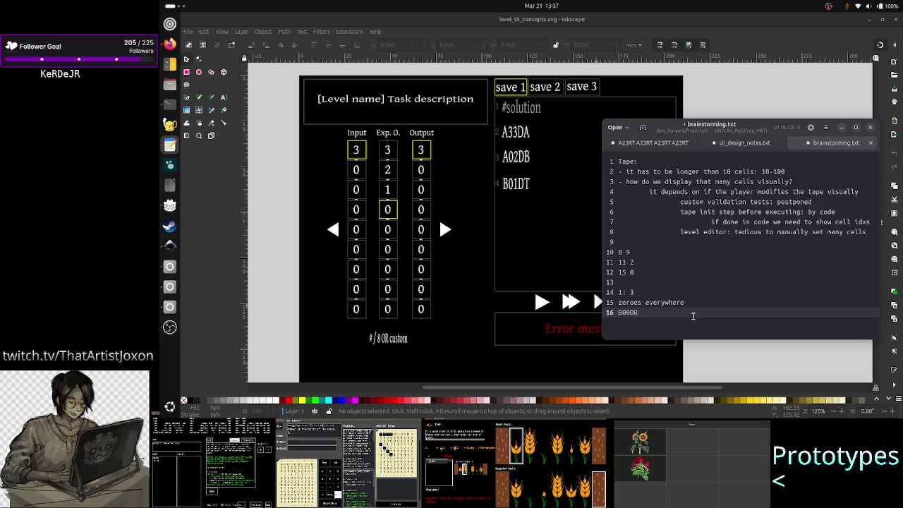
key("Up")
key("Up")
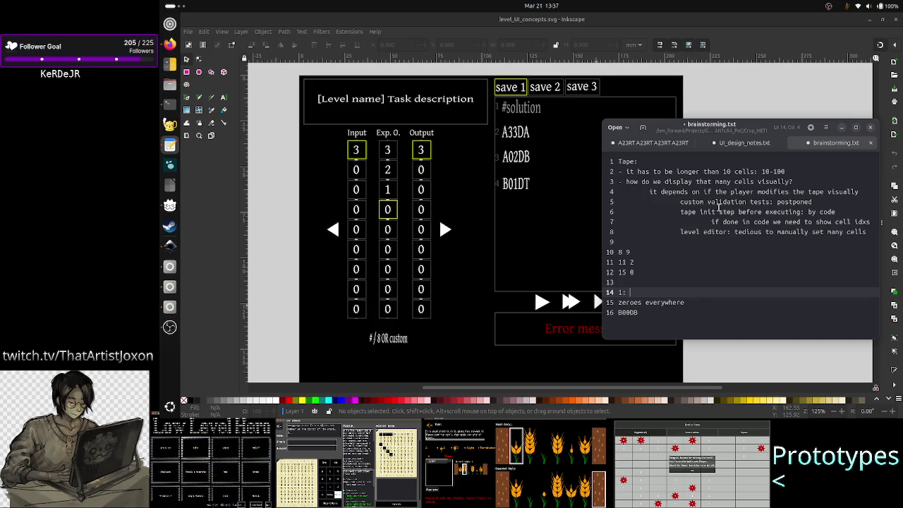
left_click_drag(716, 212, 675, 211)
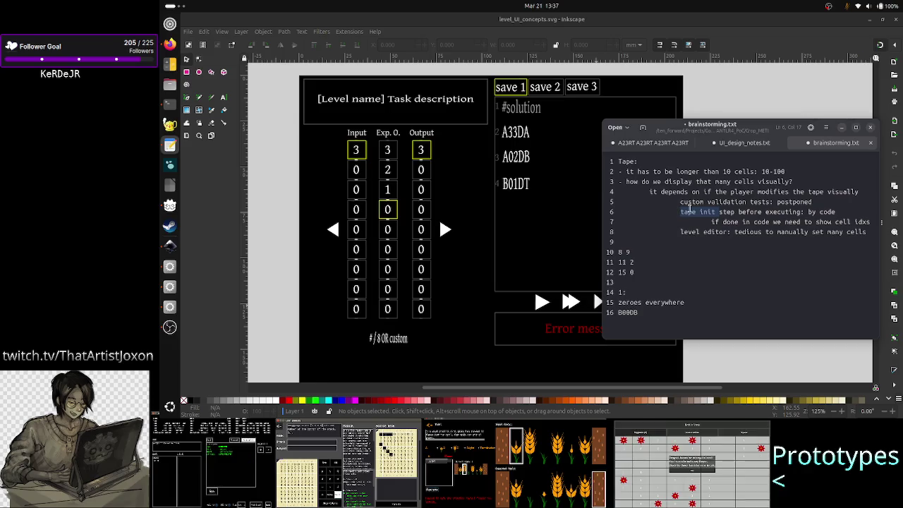
left_click_drag(839, 213, 681, 215)
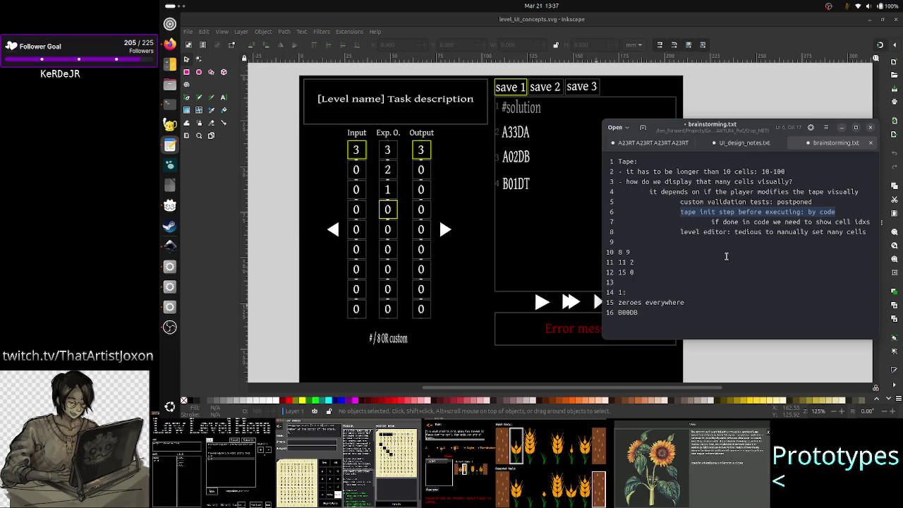
left_click(662, 315)
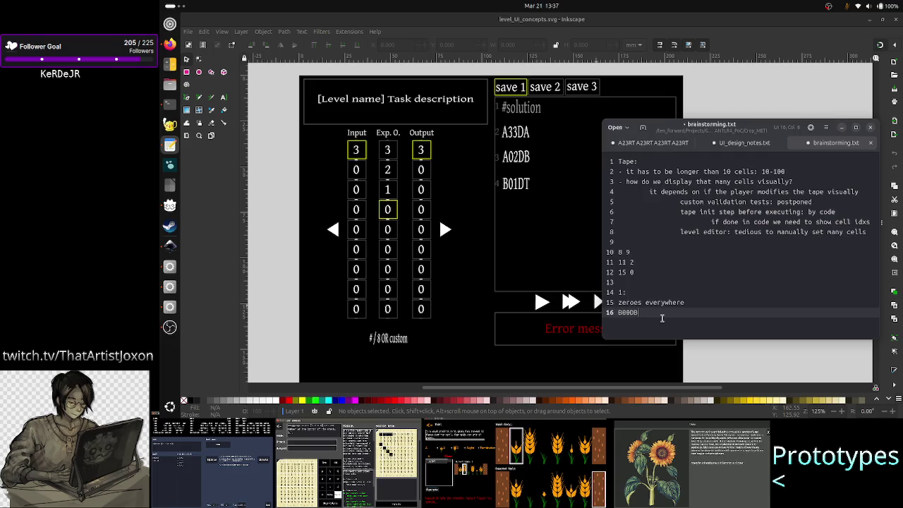
key("Up")
key("Up")
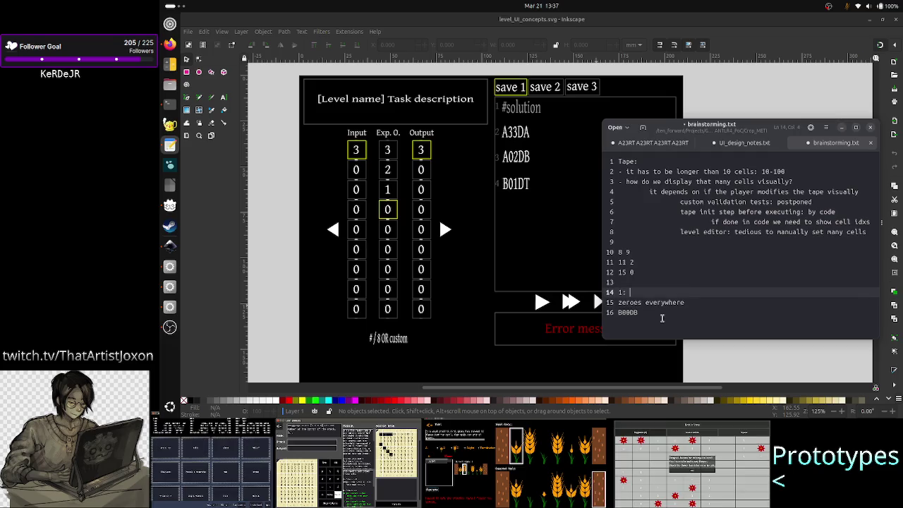
type("3")
key("Return")
type("6:")
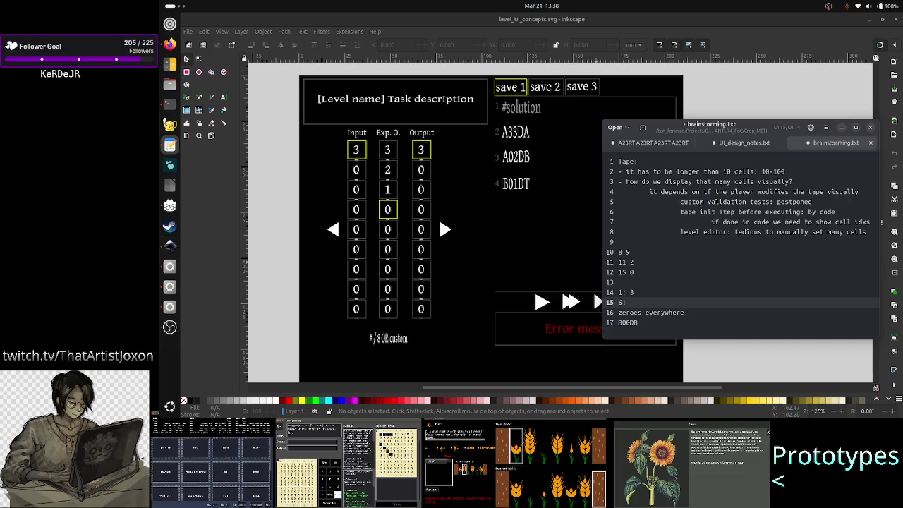
Step: Record 5 as the value for entry 6, so line 15 reads "6: 5"
type("5")
key("Left")
key("Left")
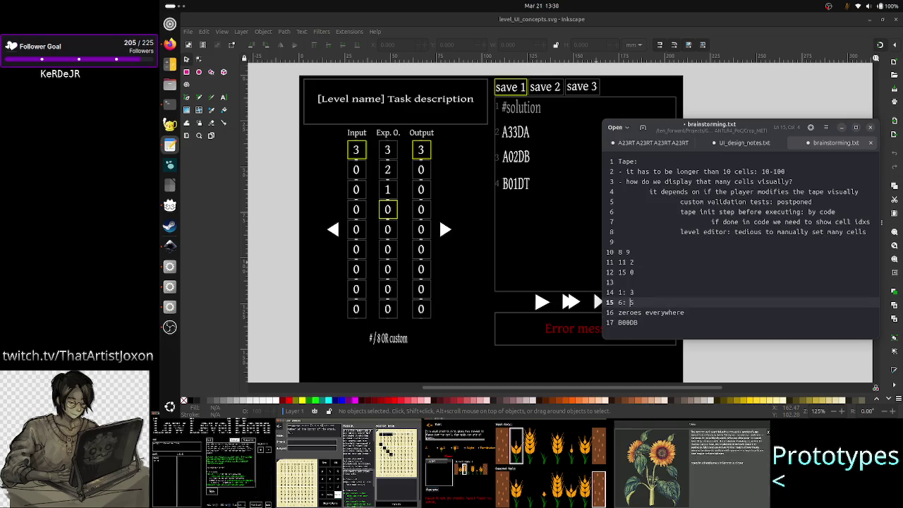
left_click(617, 311)
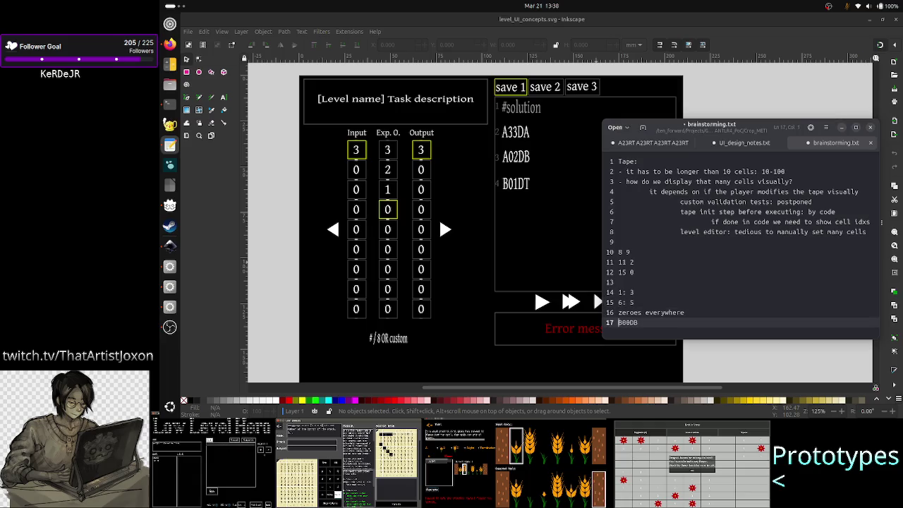
key("Up")
key("End")
key("shift+Left")
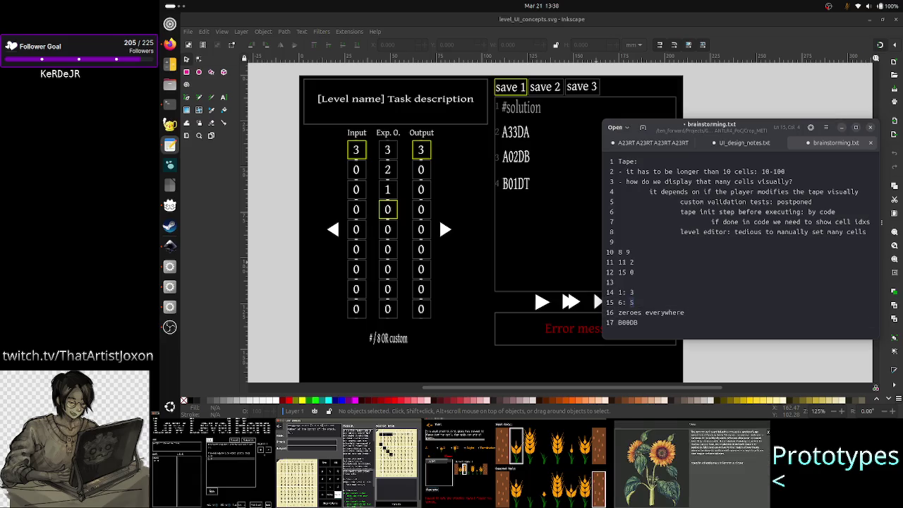
key("Right")
key("shift+Left")
key("Right")
Step: Start a new line 18 below the B00DB test code
key("Down")
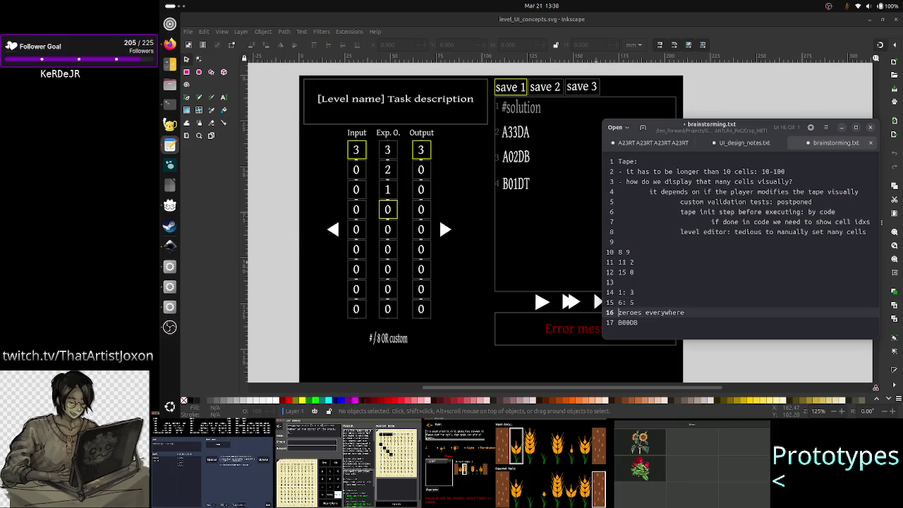
key("Down")
key("Home")
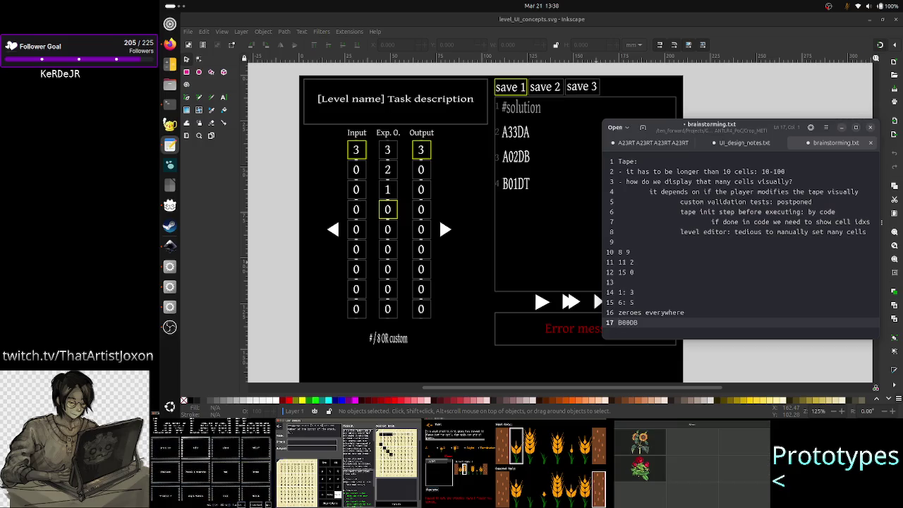
key("Right")
key("Right")
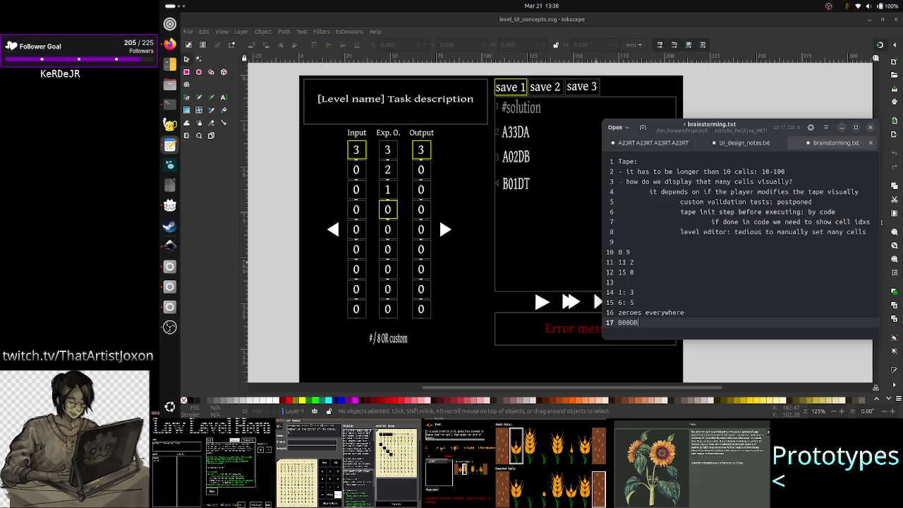
key("Return")
type("B5")
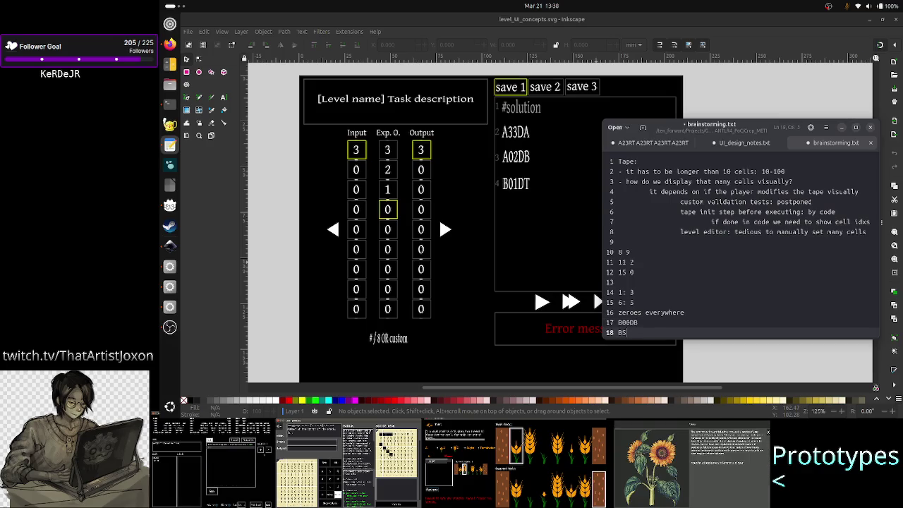
Step: Enter the new test code BSSUC on line 18, fixing stray characters along the way
type("SS.")
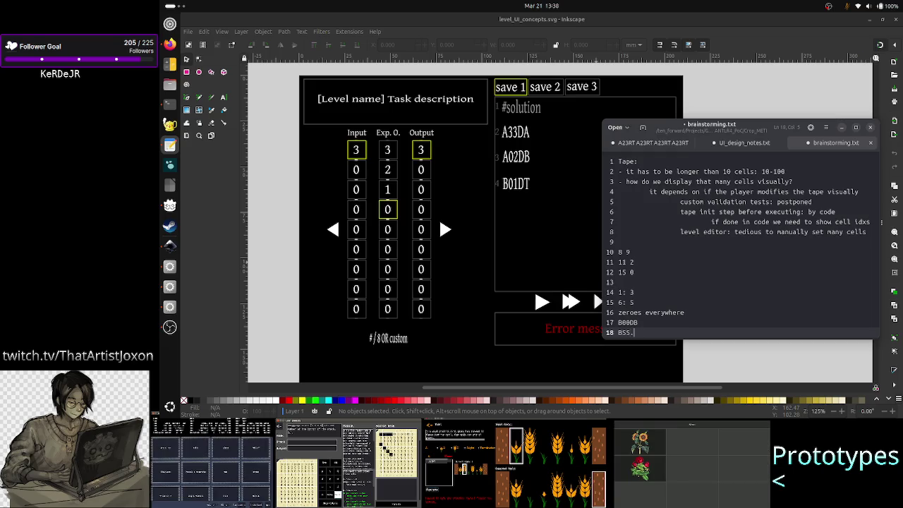
type("C")
key("Return")
type("C")
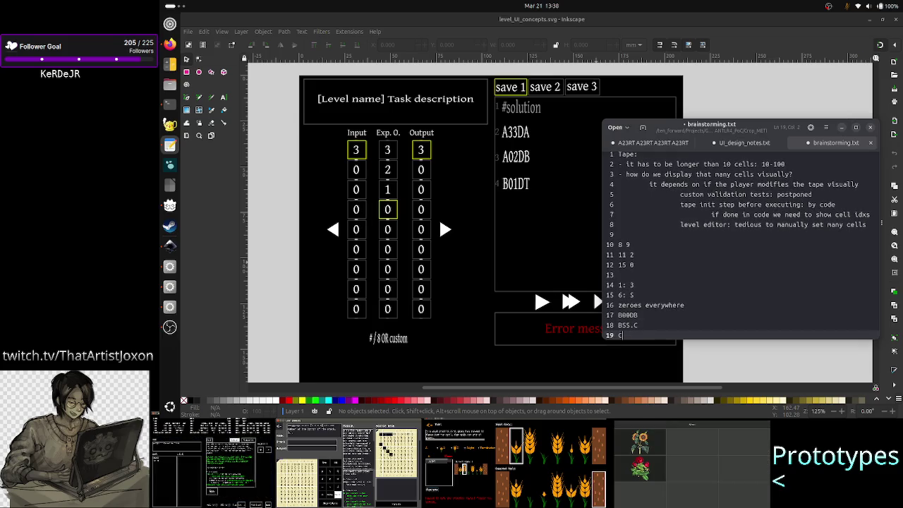
key("BackSpace")
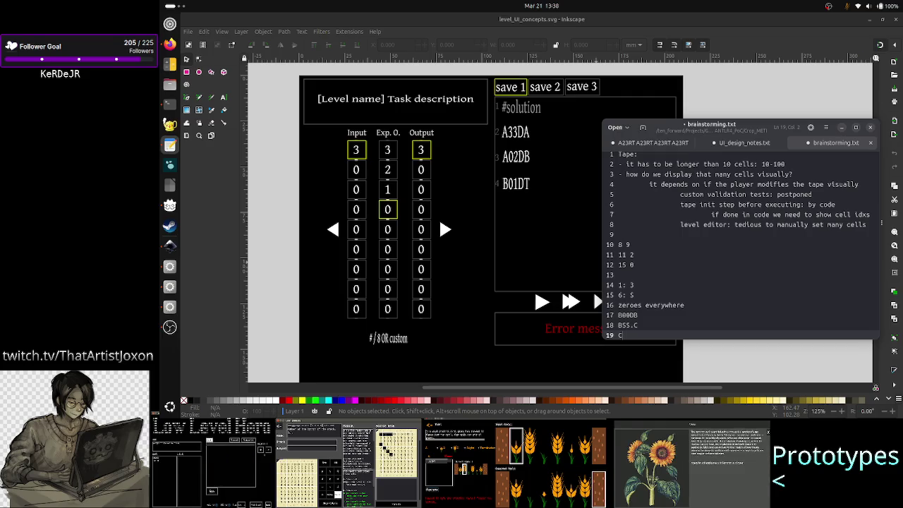
left_click(621, 325)
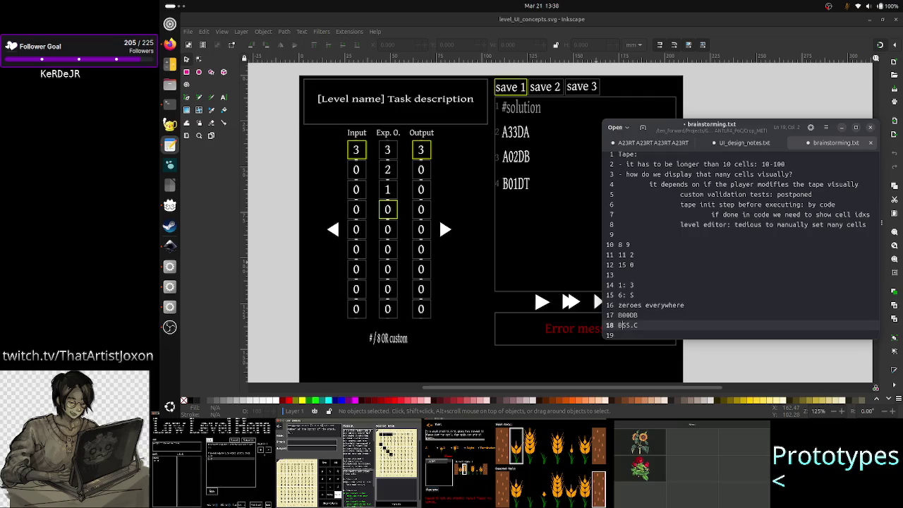
key("Delete")
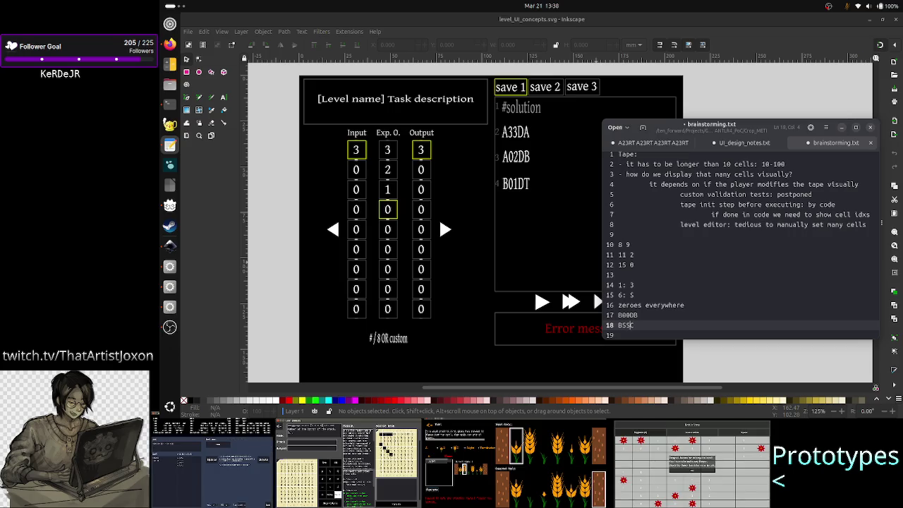
type("D")
key("BackSpace")
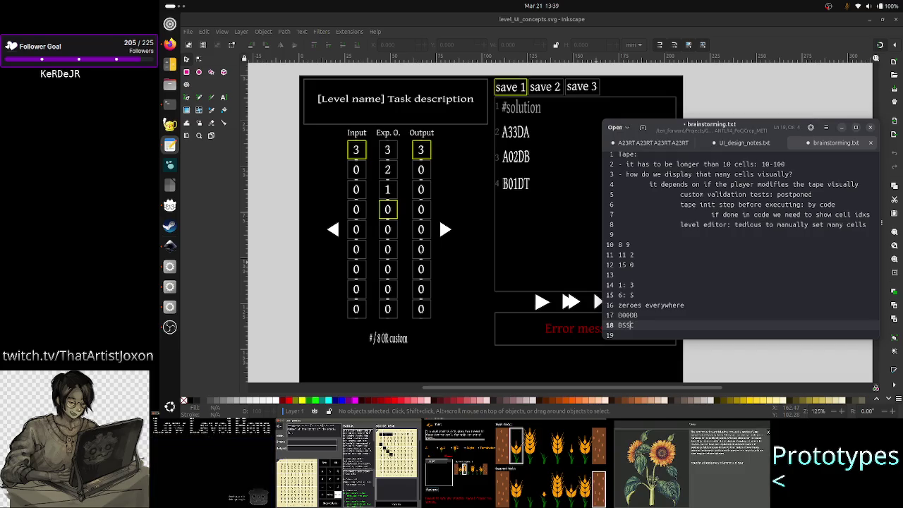
type("UC")
key("Down")
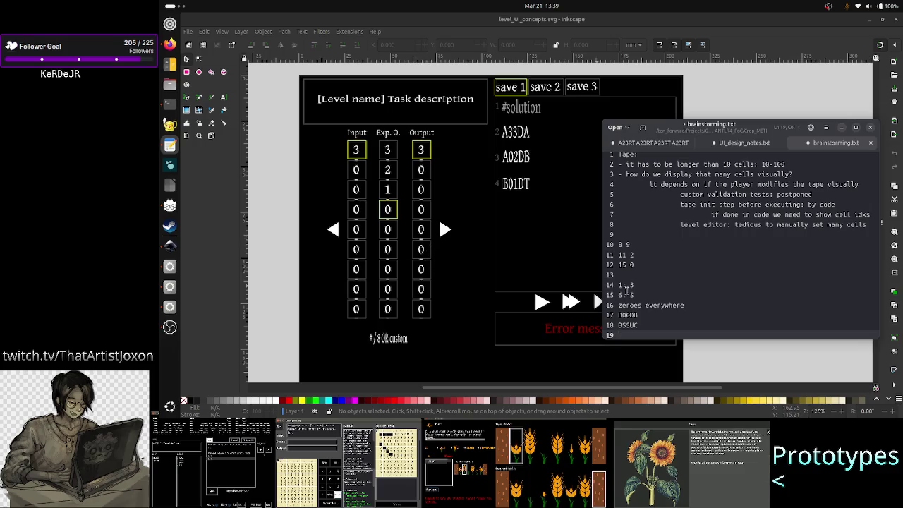
left_click_drag(640, 292, 608, 295)
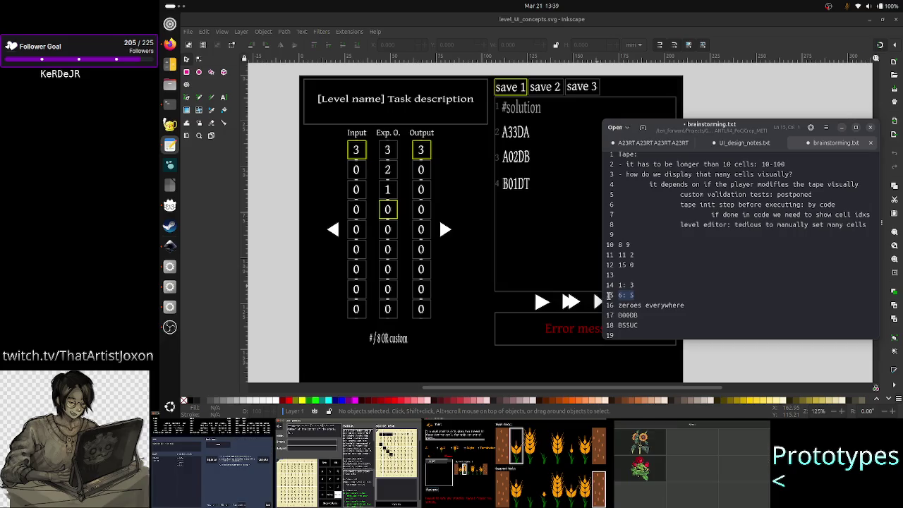
left_click(632, 325)
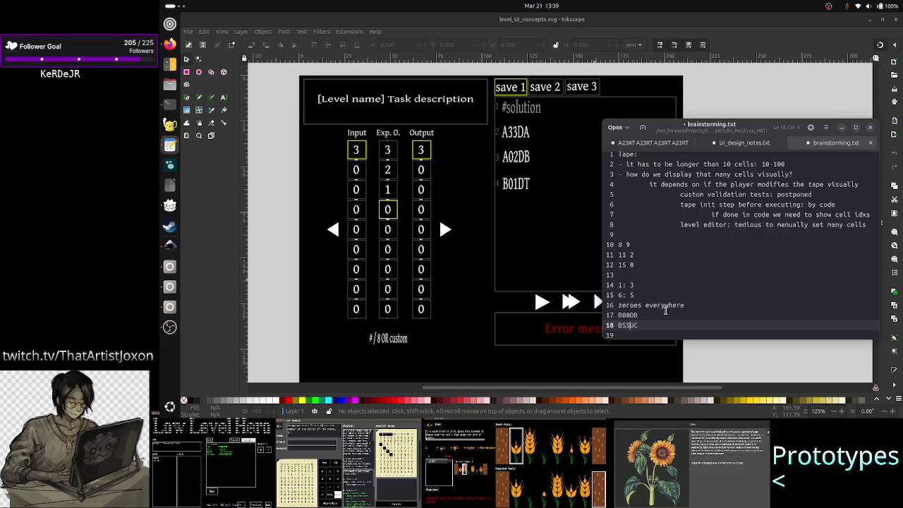
Step: Change line 15 to "6: 4" and the second test code to B43UC
key("Up")
key("Up")
key("Up")
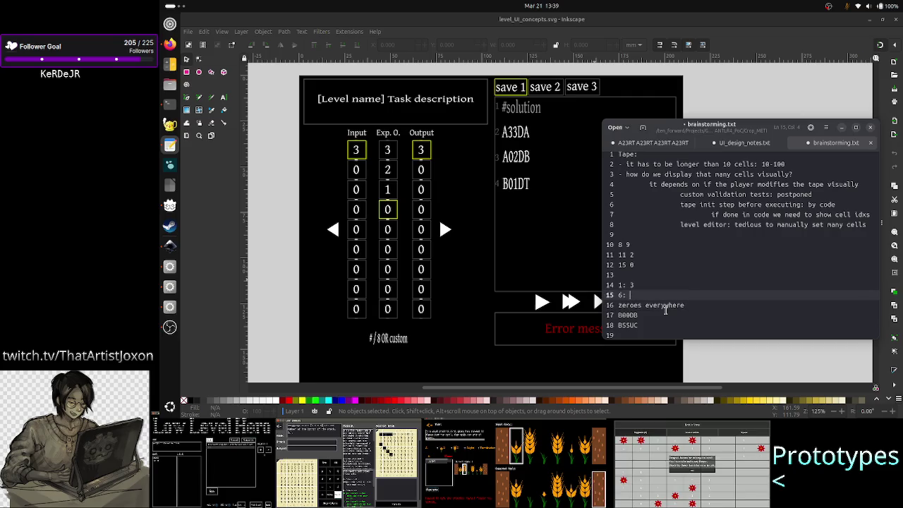
type("4")
key("Down")
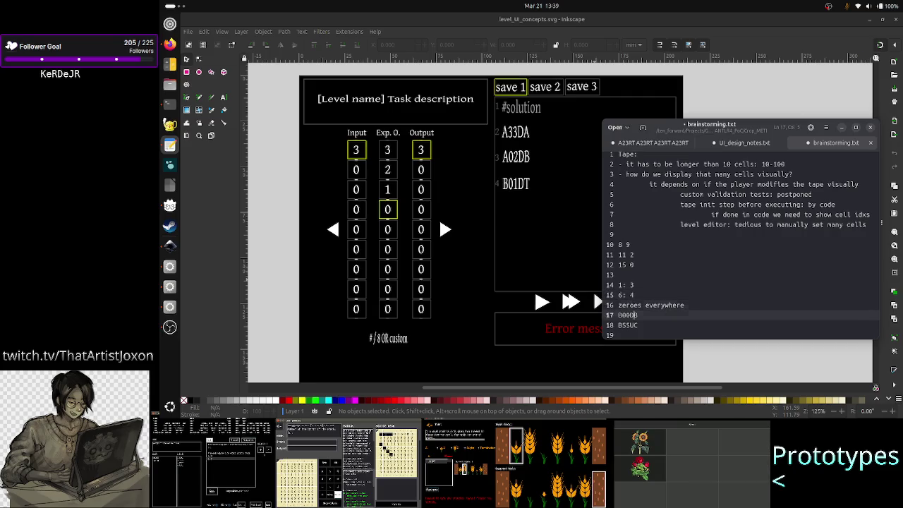
key("Down")
key("Down")
key("Down")
key("Up")
key("Right")
key("Right")
key("BackSpace")
key("Delete")
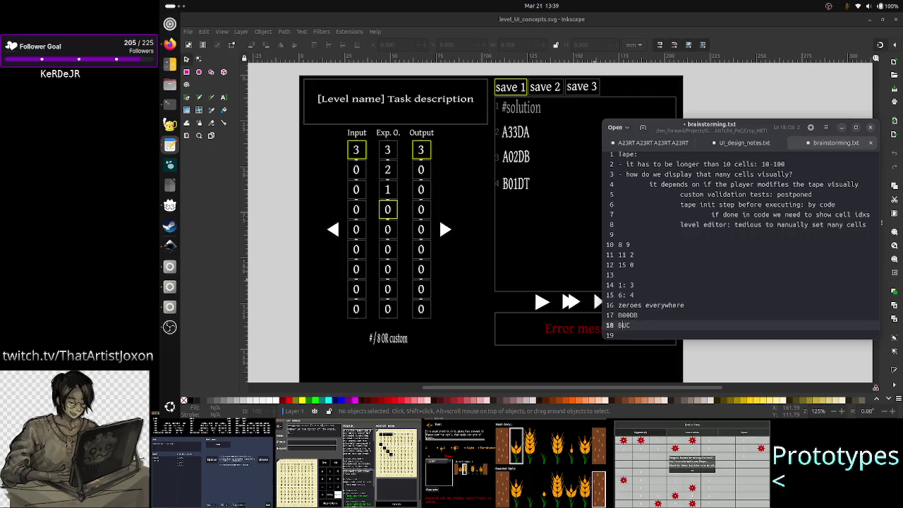
type("43")
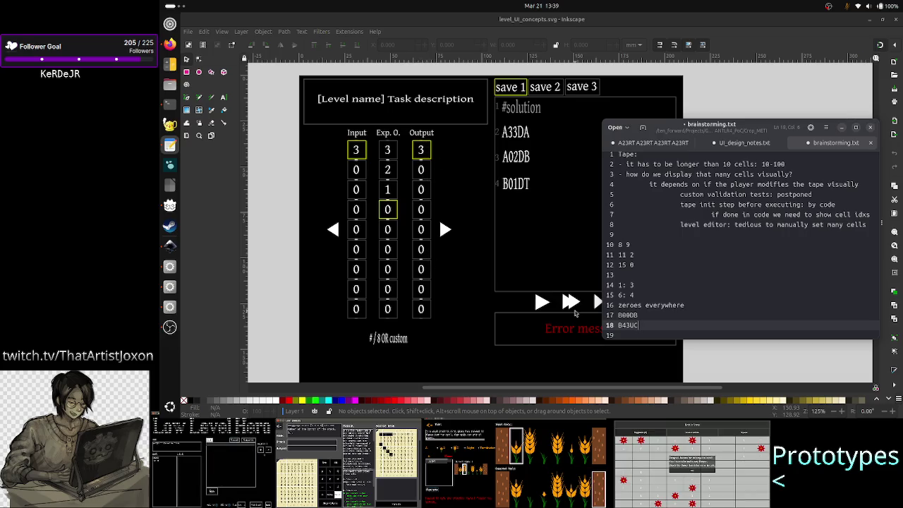
Step: Select both test codes, B00DB and B43UC
left_click(662, 335)
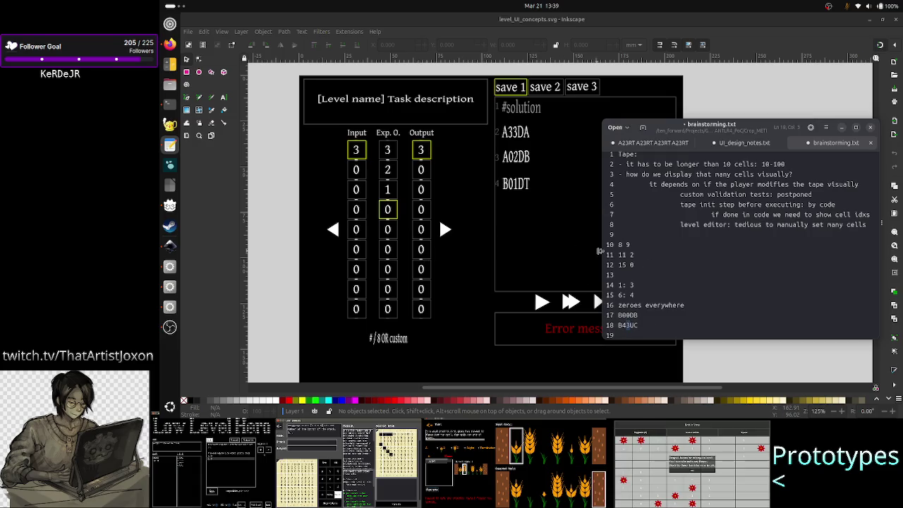
left_click(670, 325)
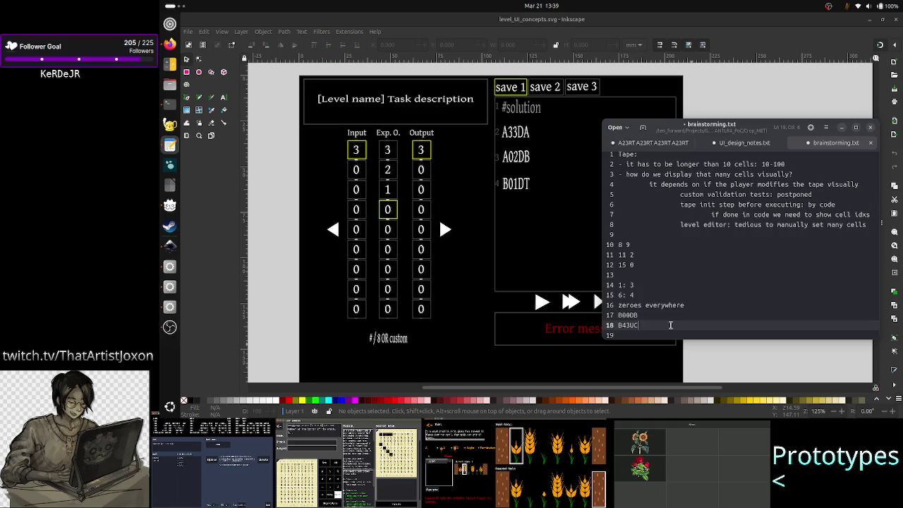
key("Up")
key("Home")
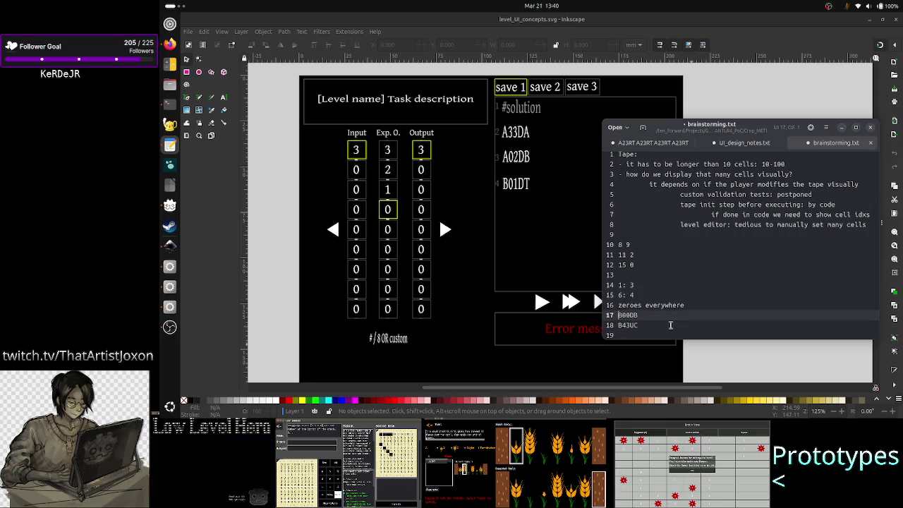
key("Left")
key("Left")
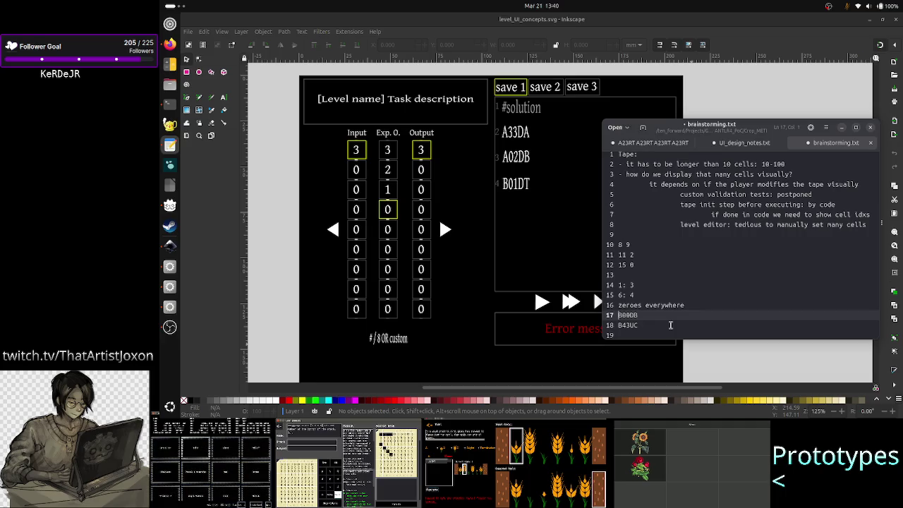
key("shift+Down")
key("shift+End")
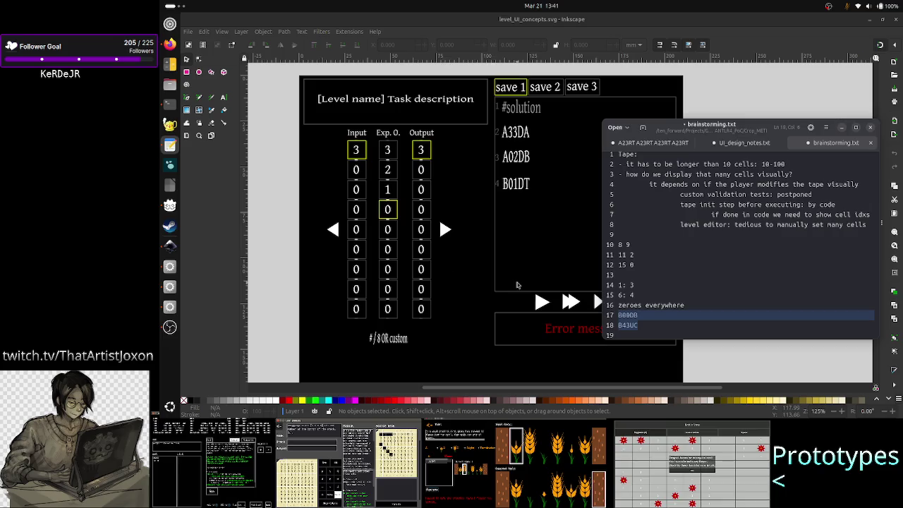
Step: Remove the U from B43UC on line 18 so the code reads B43C
left_click(619, 325)
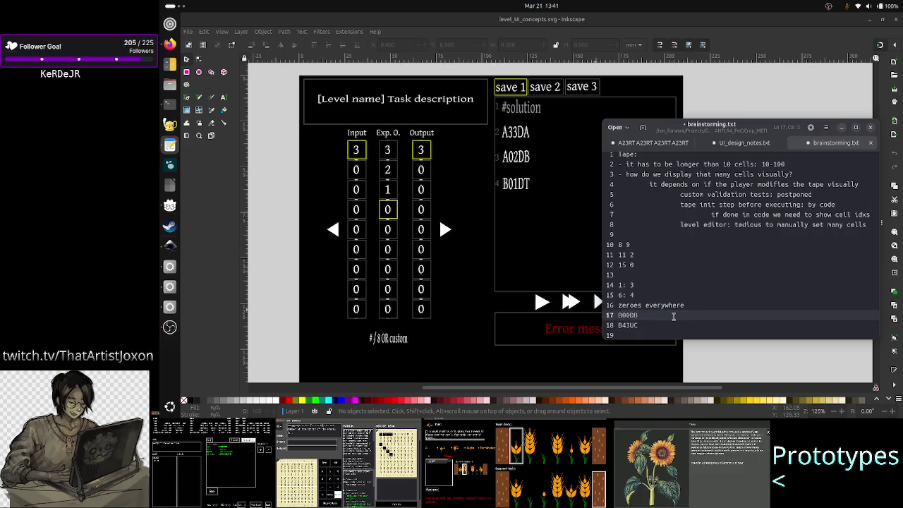
key("Right")
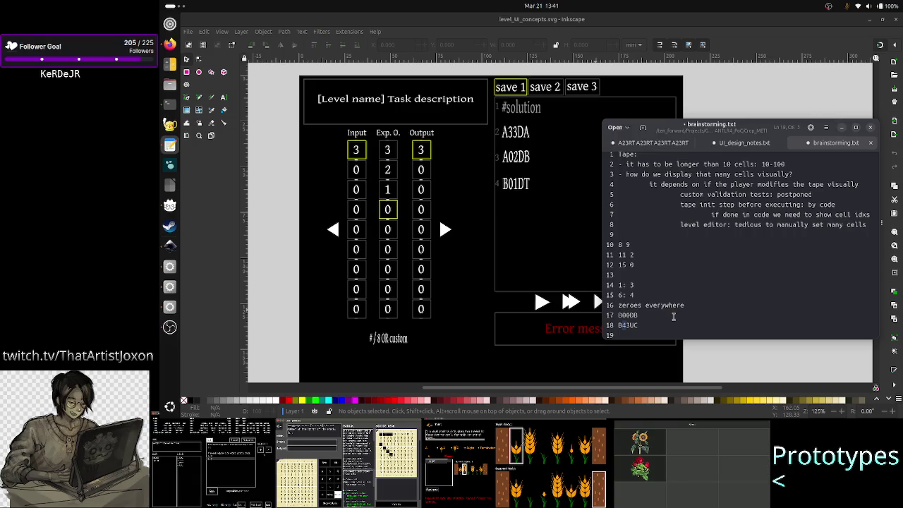
key("Right")
key("BackSpace")
type(".")
key("BackSpace")
type("C")
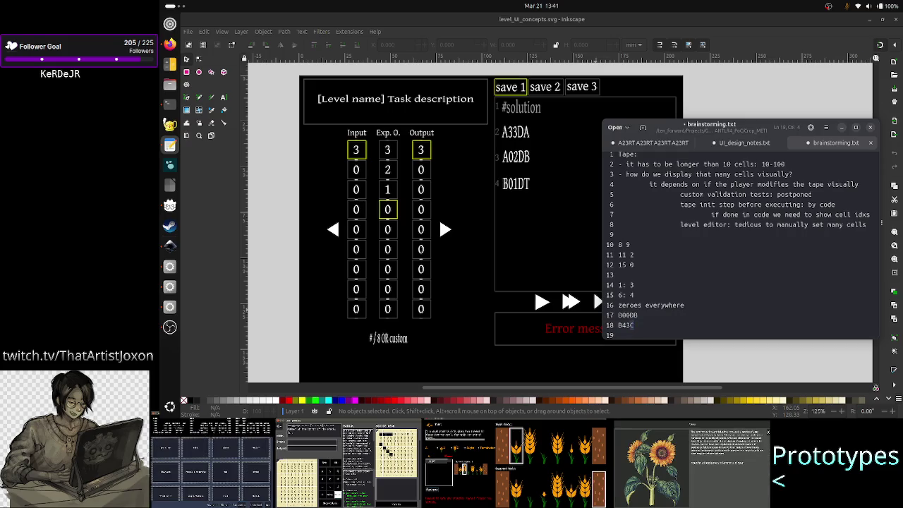
left_click(657, 314)
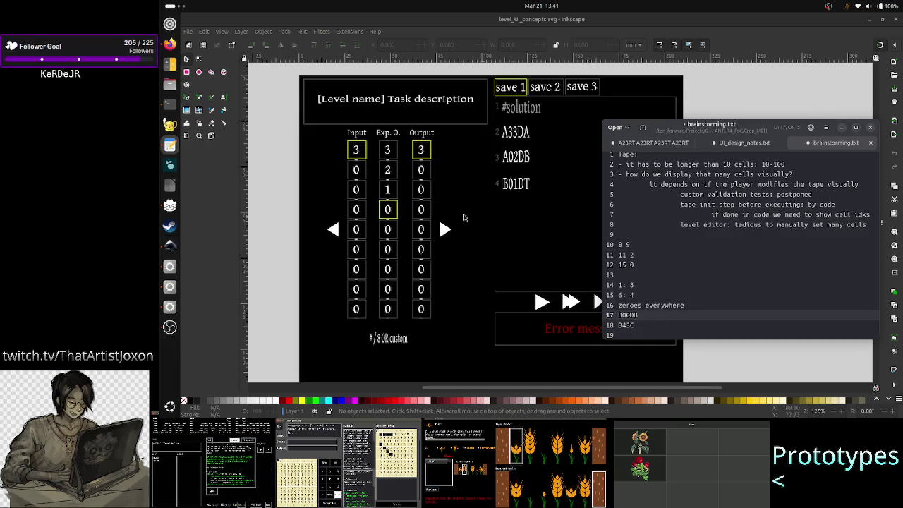
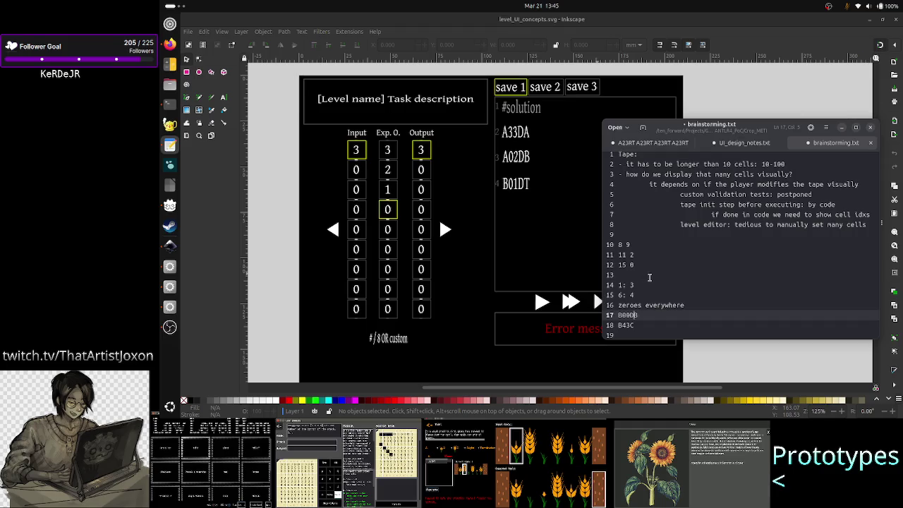
Step: Insert an indented blank line 8 below the cell-index note on line 7
key("Home")
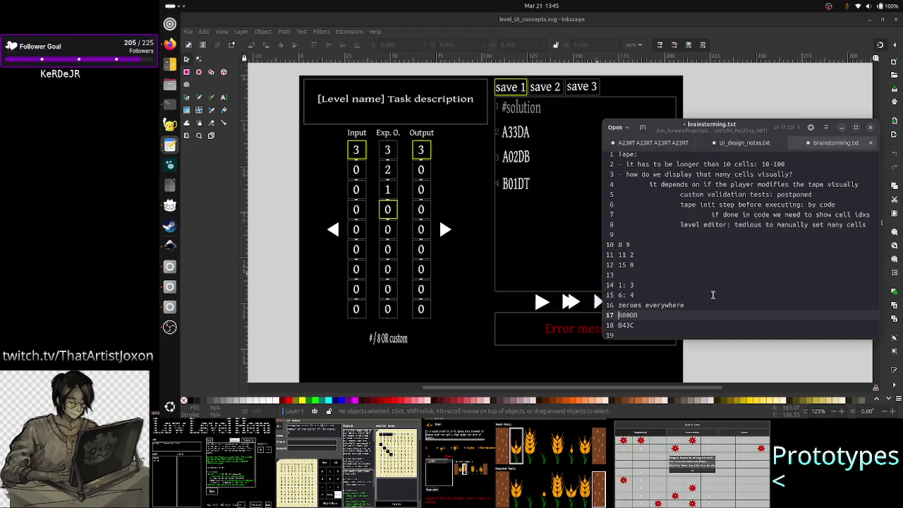
key("Up")
key("Up")
key("Up")
key("Up")
key("Up")
key("Up")
key("Up")
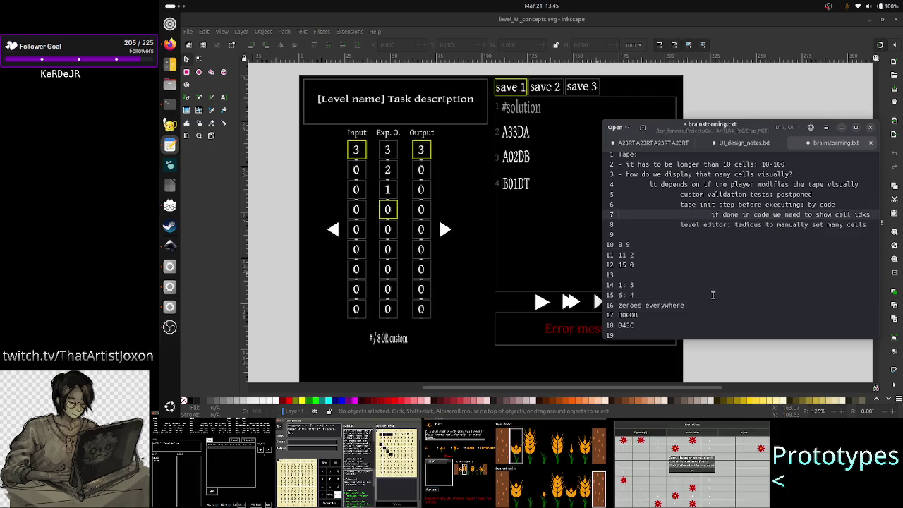
key("Up")
key("Up")
key("Up")
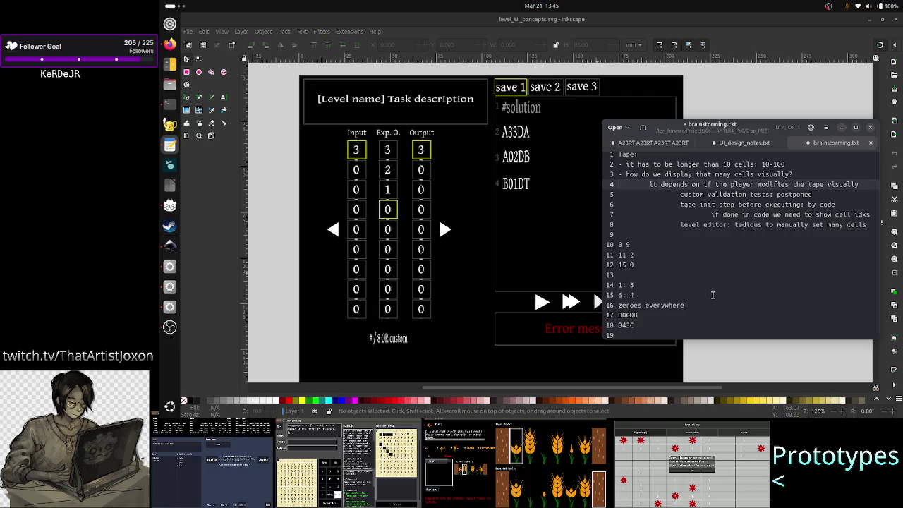
key("Down")
key("Down")
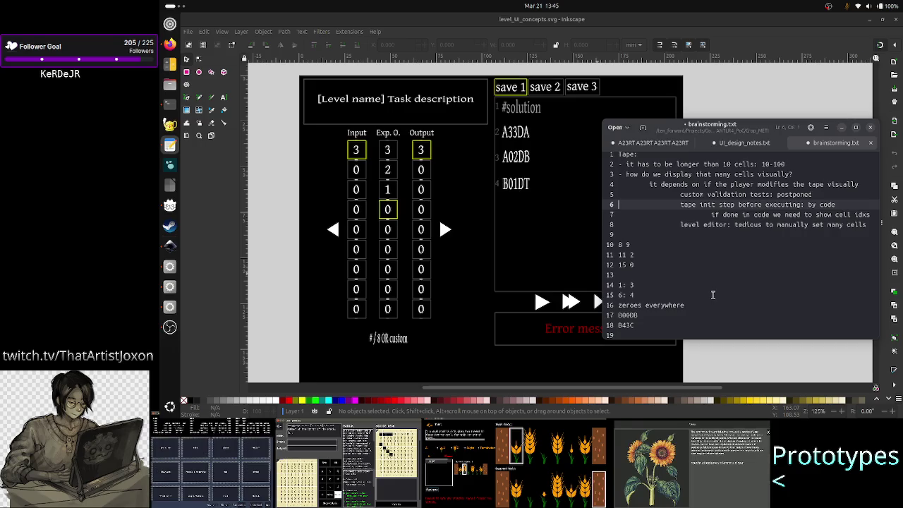
key("Down")
key("Down")
key("Up")
key("End")
key("Return")
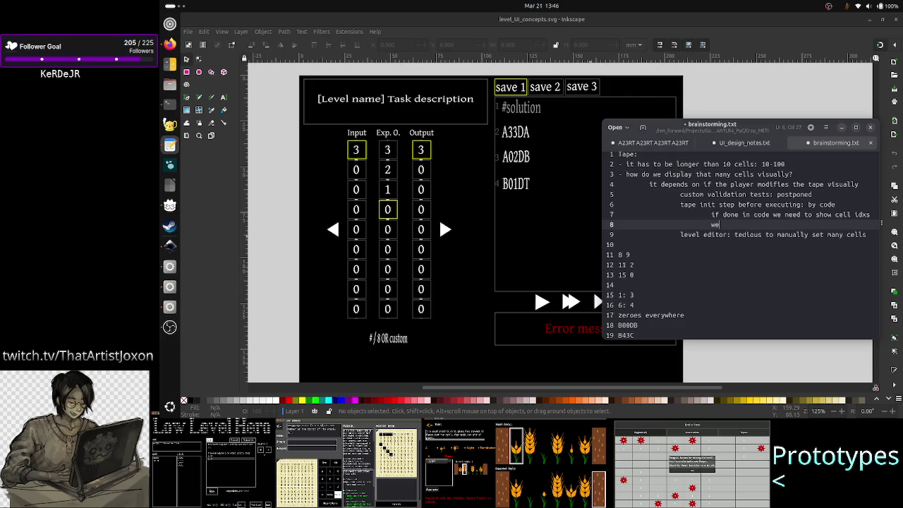
Step: Write 'player can share solutions!!!' on the new line 8
type("player can share solutions!")
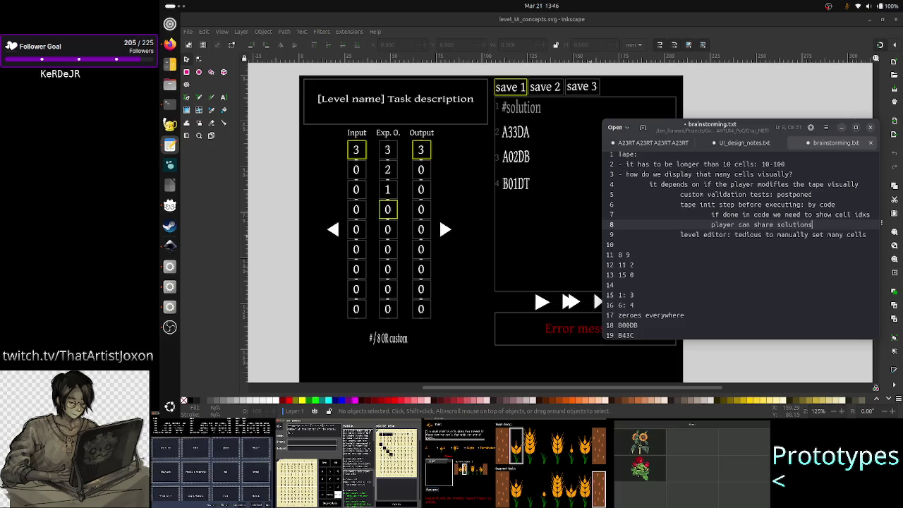
type("!!")
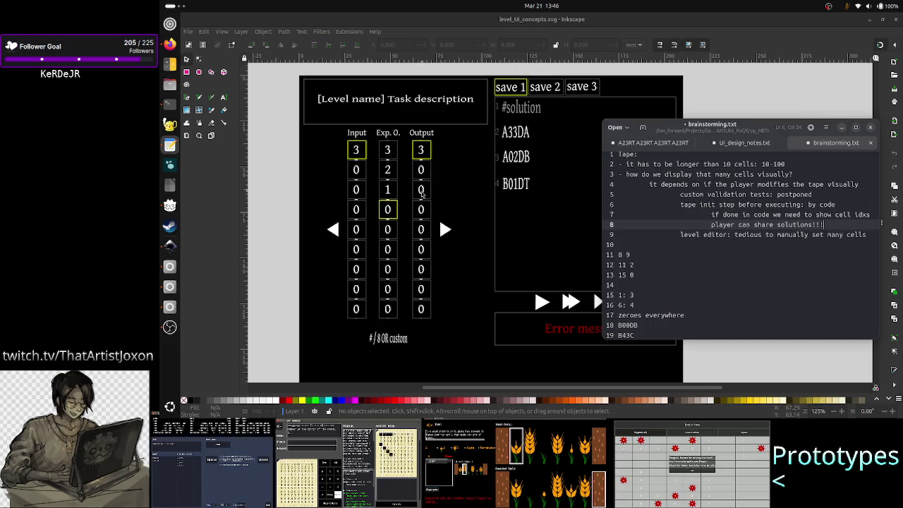
scroll(637, 305, "down", 3)
scroll(663, 296, "down", 2)
scroll(655, 228, "up", 2)
left_click(662, 236)
key("Right")
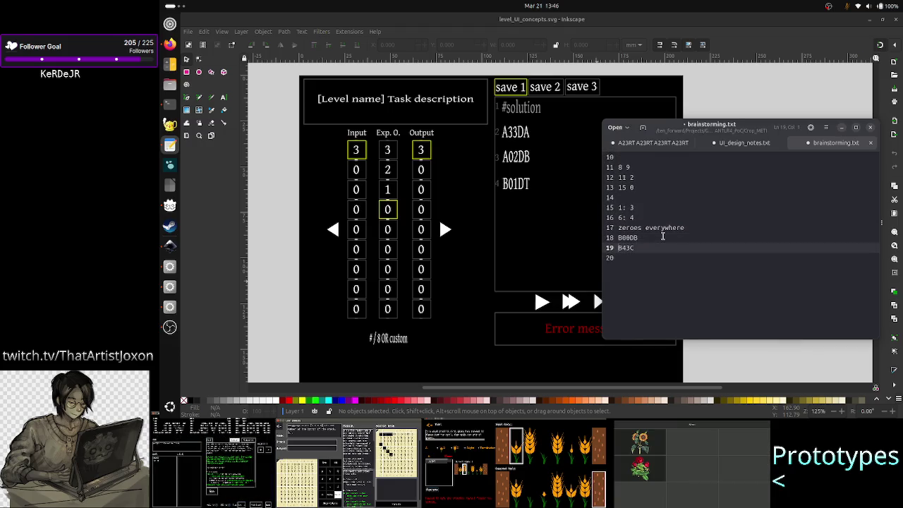
key("shift+End")
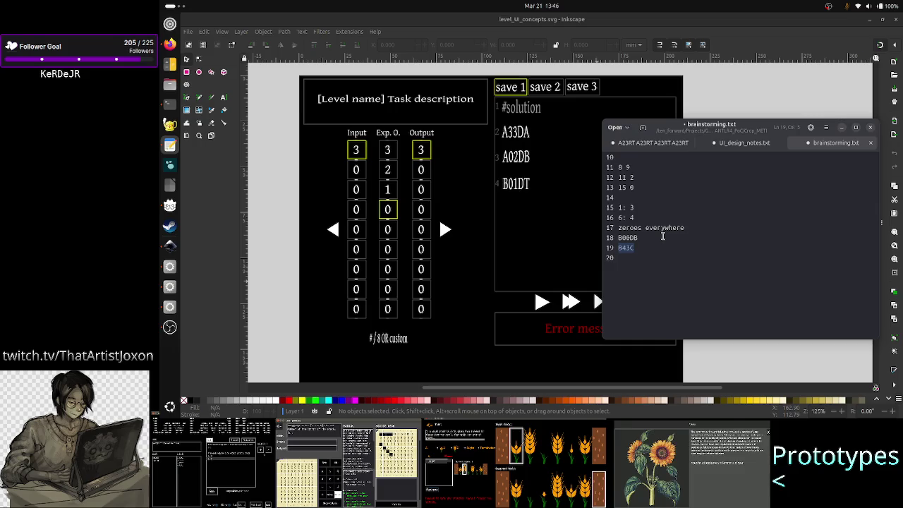
key("Left")
key("shift+End")
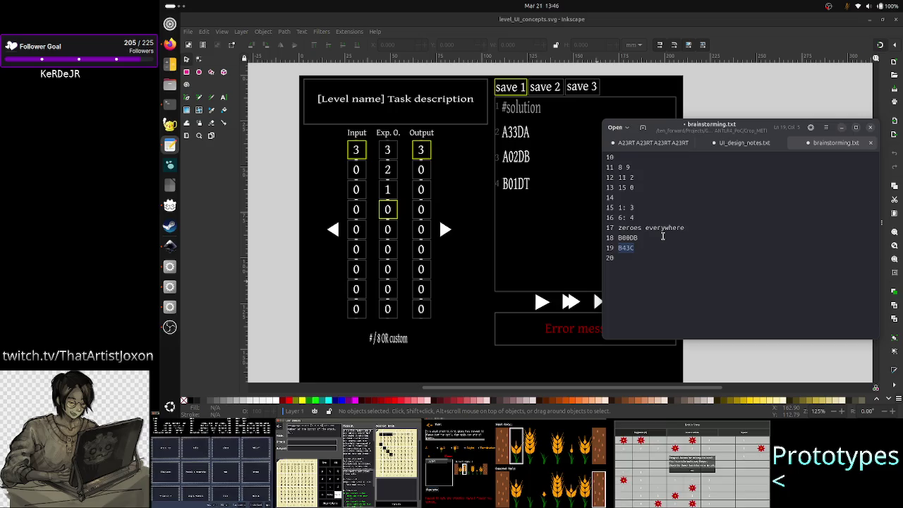
key("Left")
key("Right")
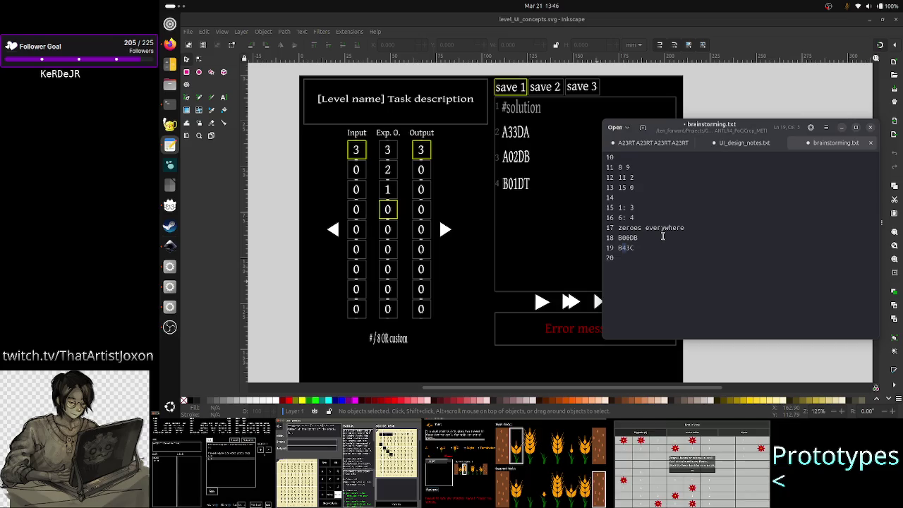
key("Home")
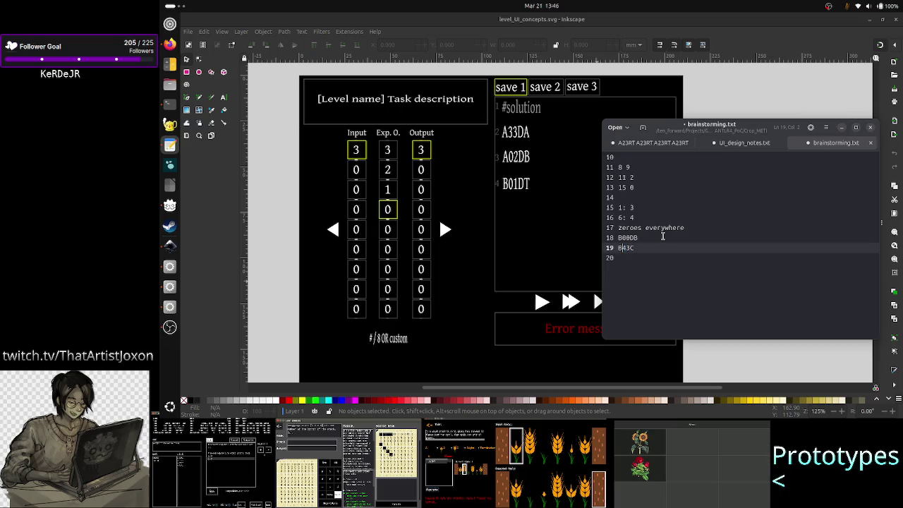
key("shift+Right")
key("Right")
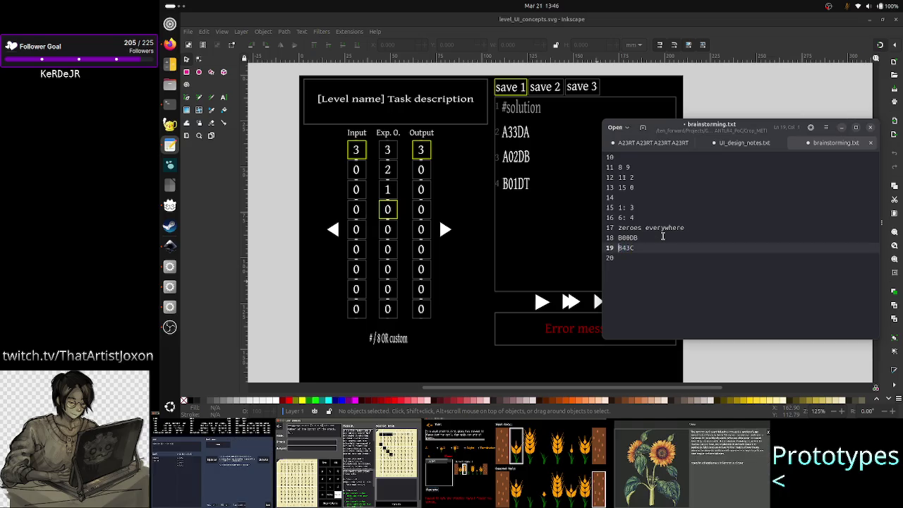
key("Up")
key("Up")
key("Up")
key("shift+Left")
key("Down")
key("Down")
key("Down")
key("shift+Left")
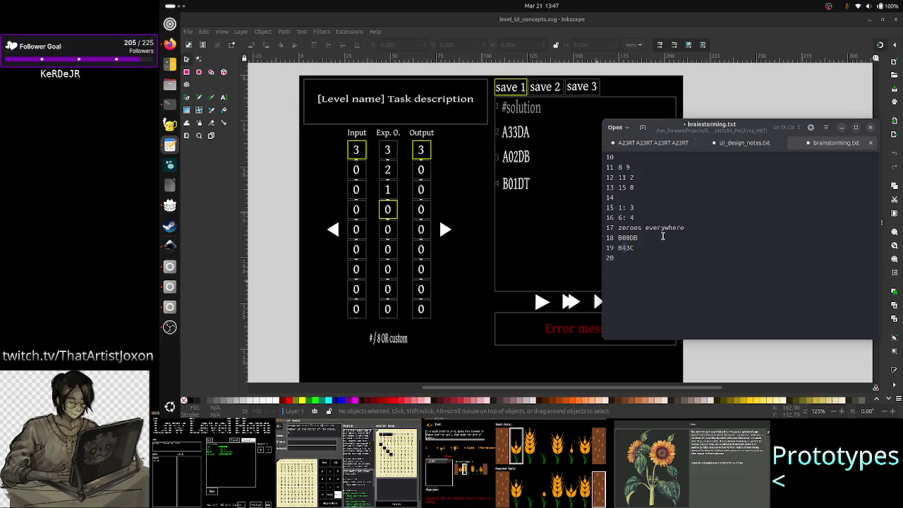
key("Up")
key("Up")
key("Up")
key("Up")
key("Up")
key("Up")
key("Up")
key("Up")
key("Up")
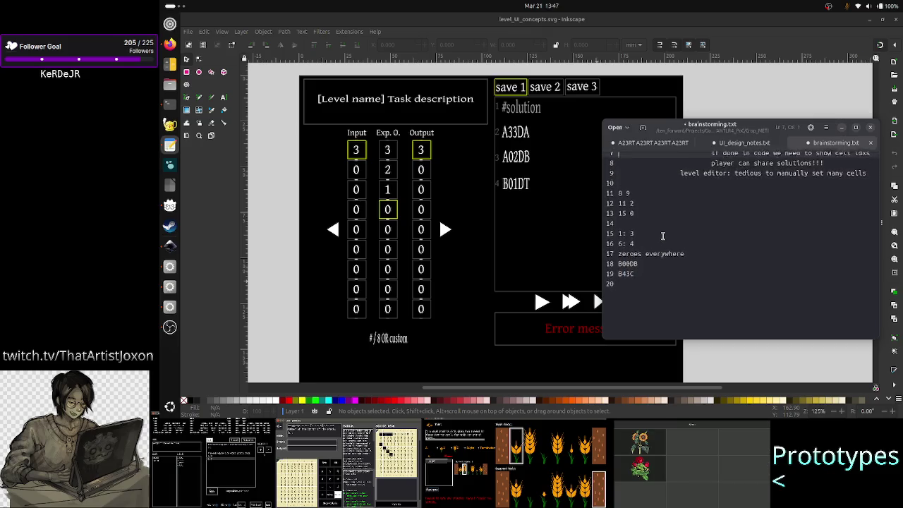
key("Up")
key("Up")
key("Up")
key("Up")
key("Up")
key("Up")
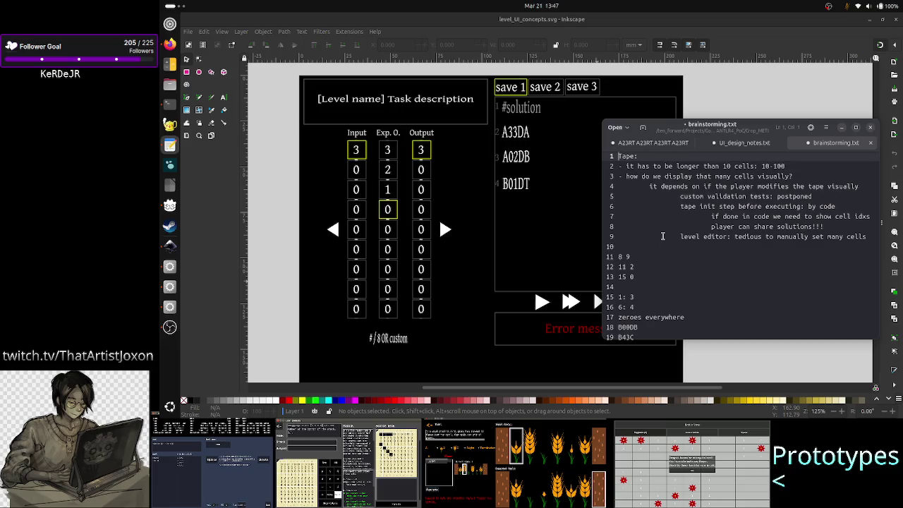
key("Down")
key("Down")
key("Down")
key("Down")
key("Down")
key("Down")
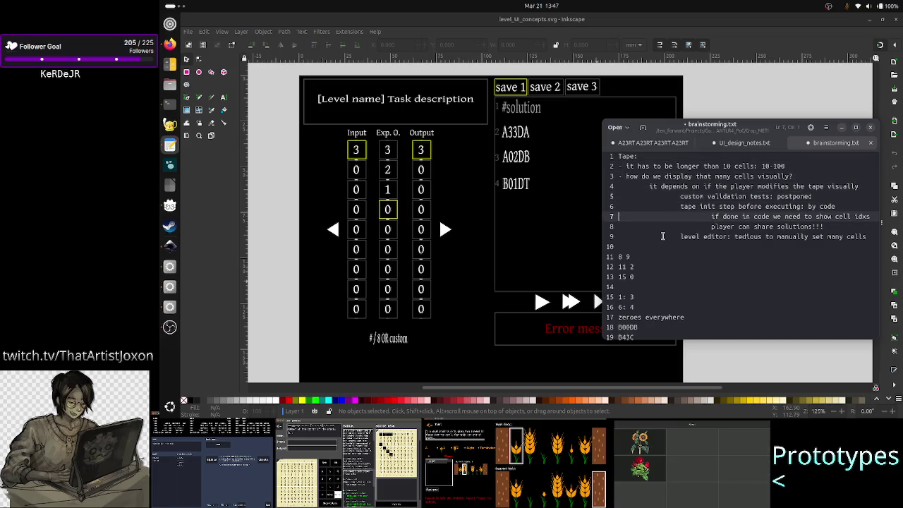
key("Up")
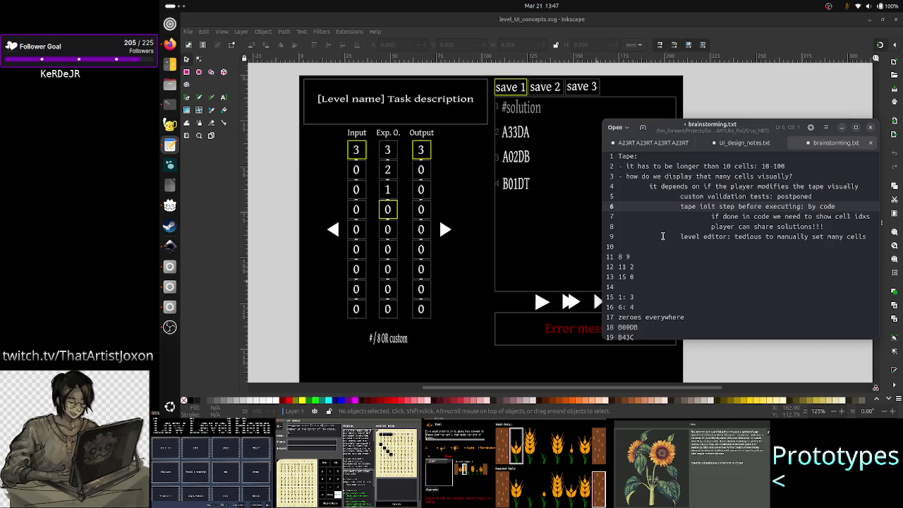
key("Up")
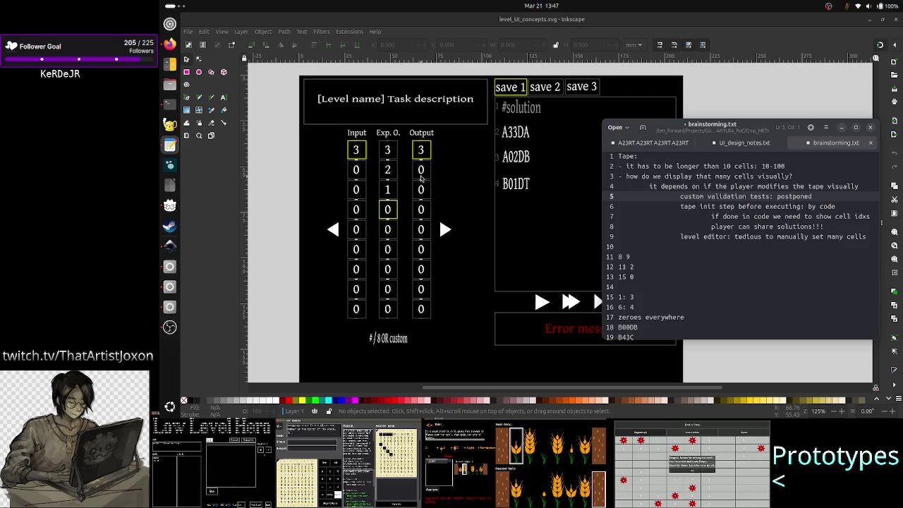
key("alt+Tab")
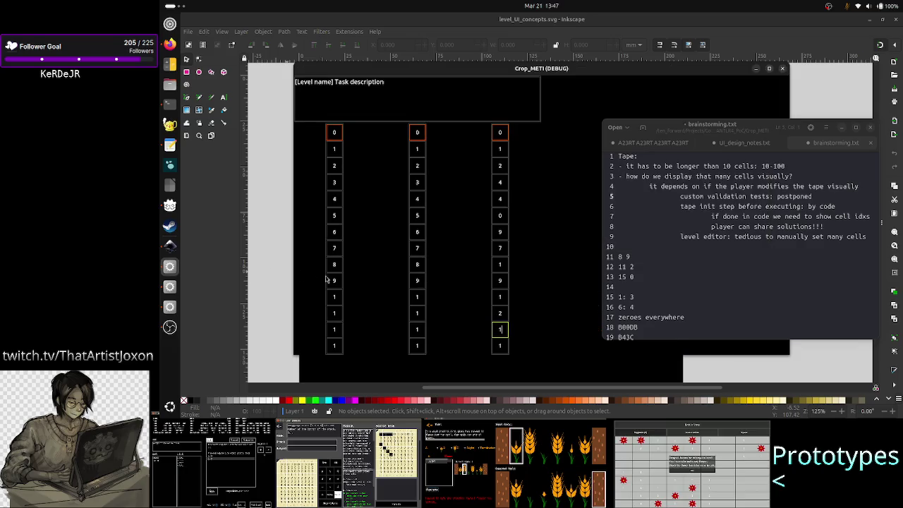
Step: Change the middle tape column's 8 and 9 cells to 4 and 0
left_click(419, 262)
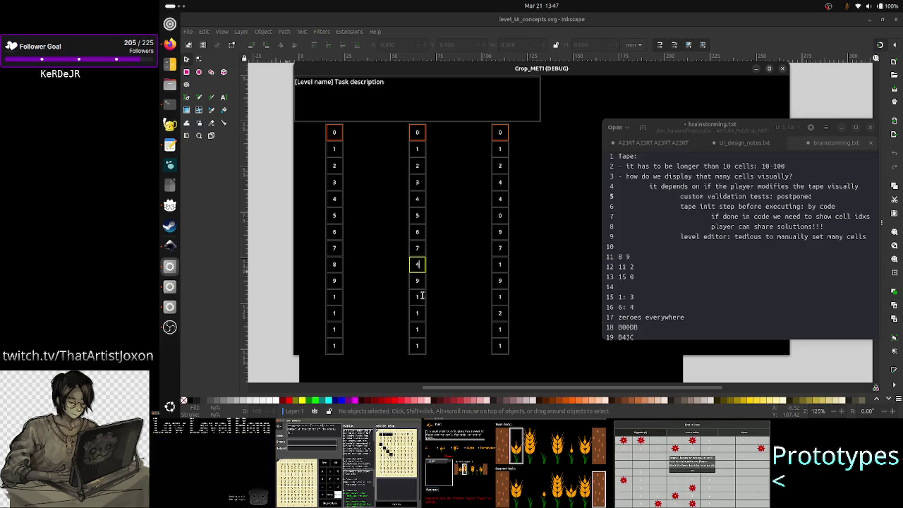
type("4")
key("BackSpace")
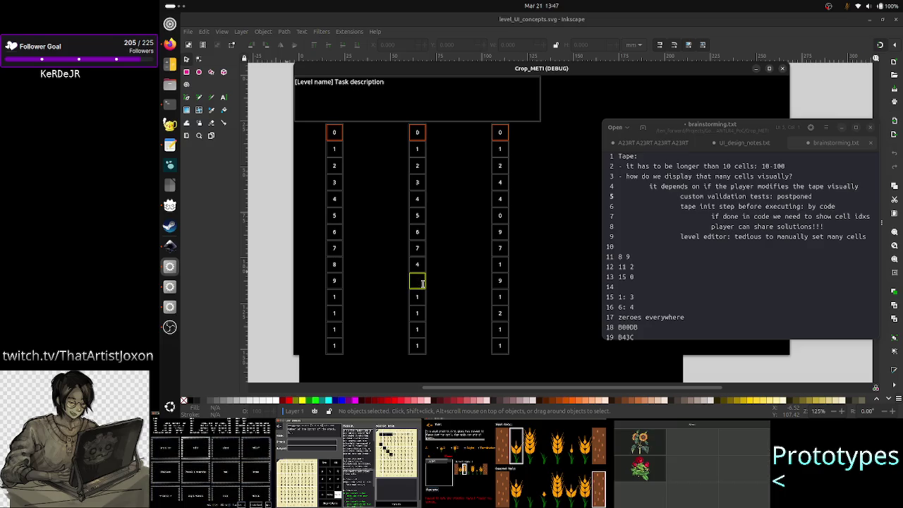
type("0")
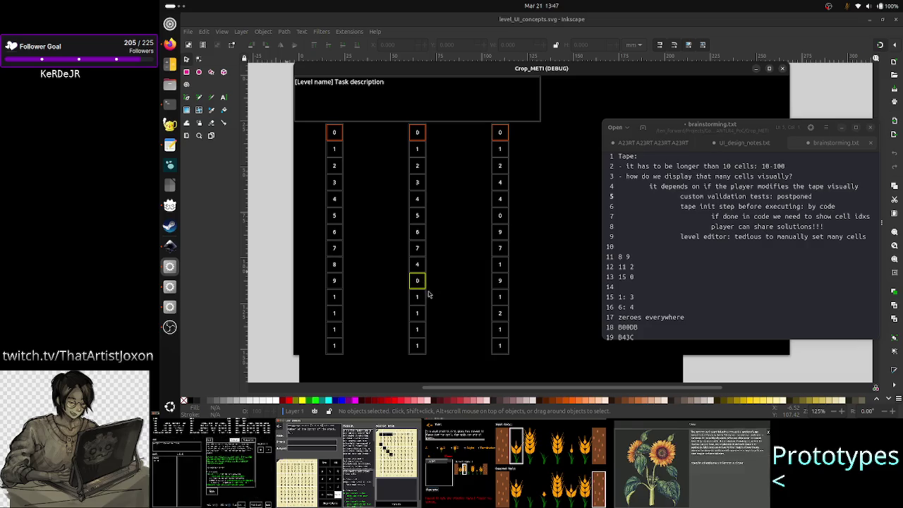
Step: Set the middle-column cells below the 0 to 1
left_click(421, 297)
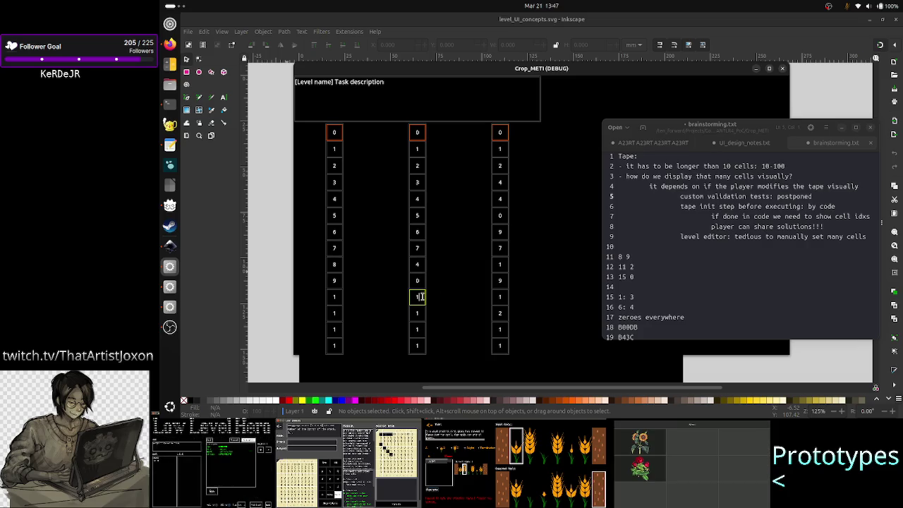
key("BackSpace")
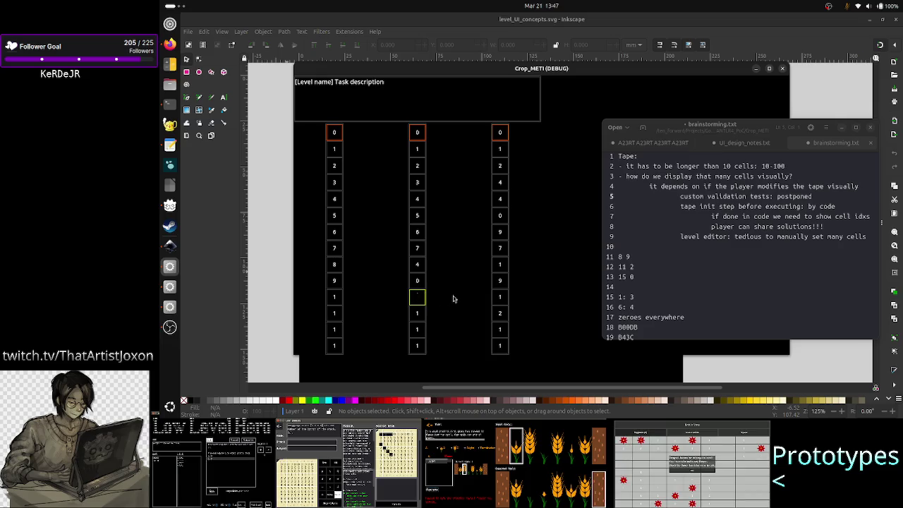
type("3")
left_click(419, 312)
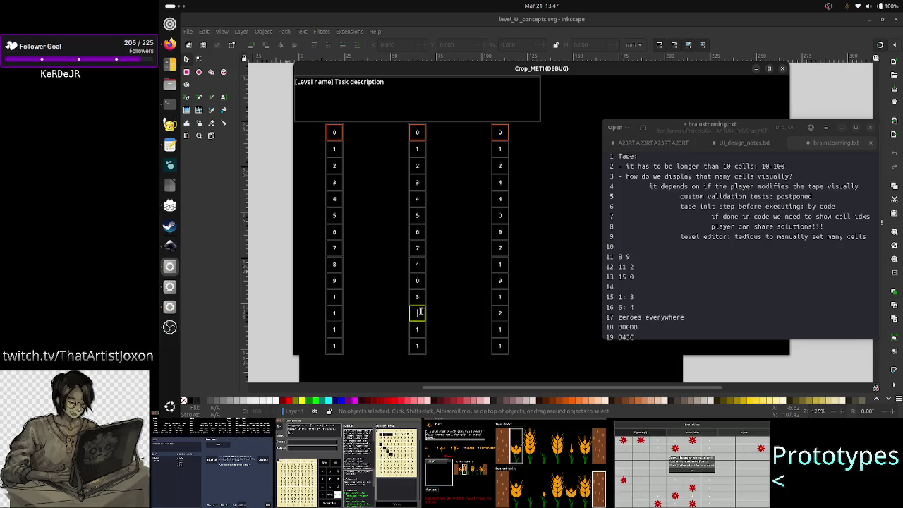
type("1")
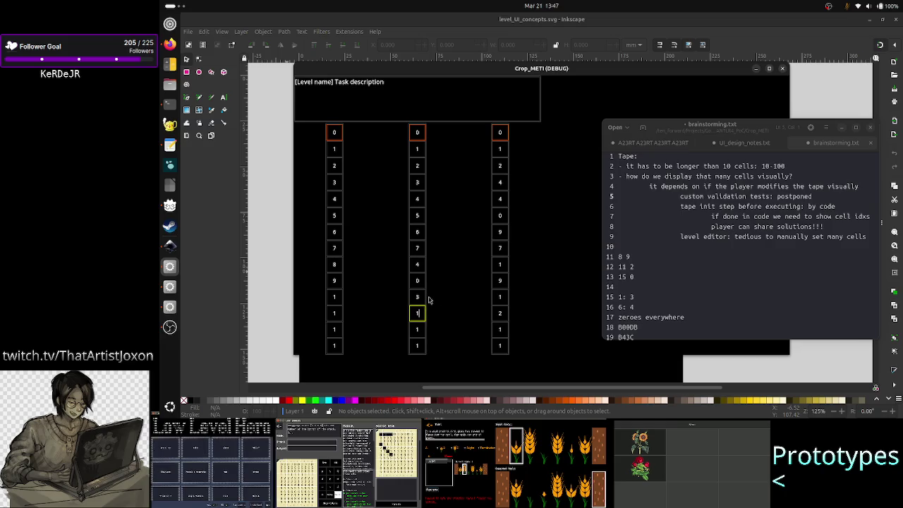
left_click(417, 294)
type("1")
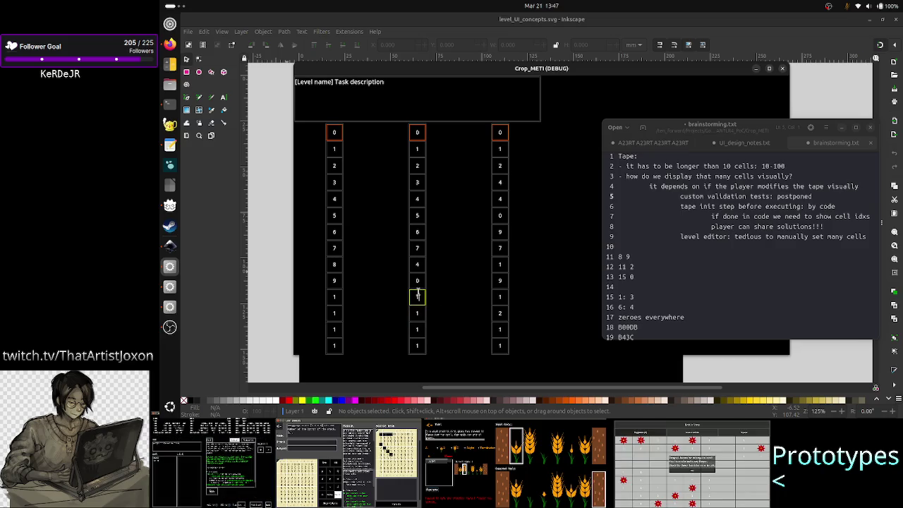
left_click(645, 327)
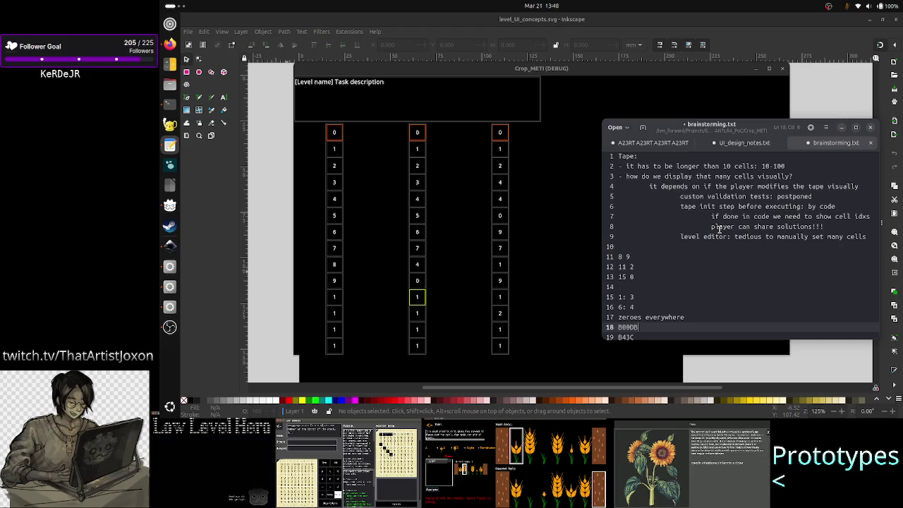
Step: Select the value examples 8 9, 11 2 and 15 0 on lines 11–13
left_click(660, 256)
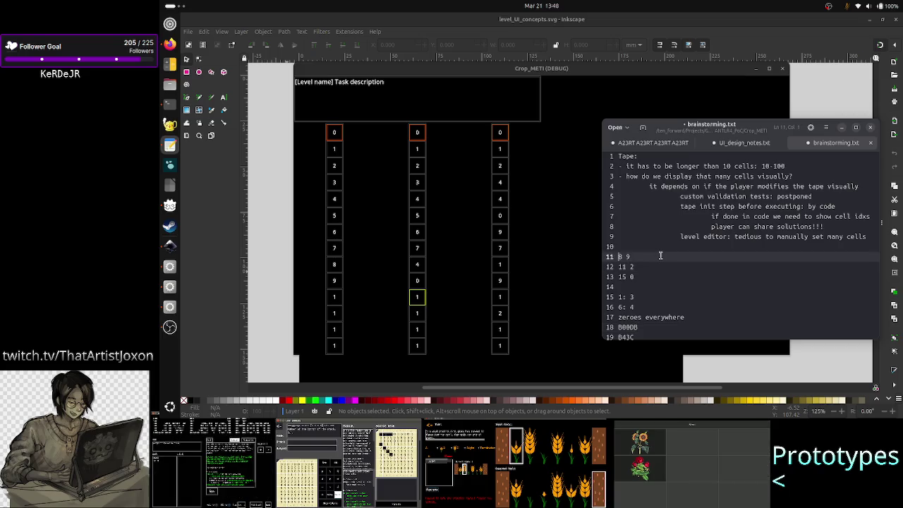
key("shift+Down")
key("shift+Down")
key("shift+End")
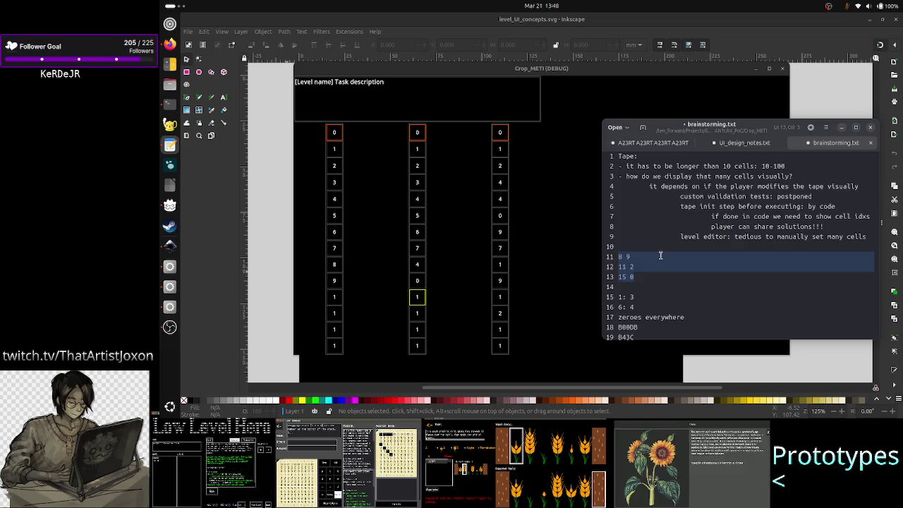
key("Left")
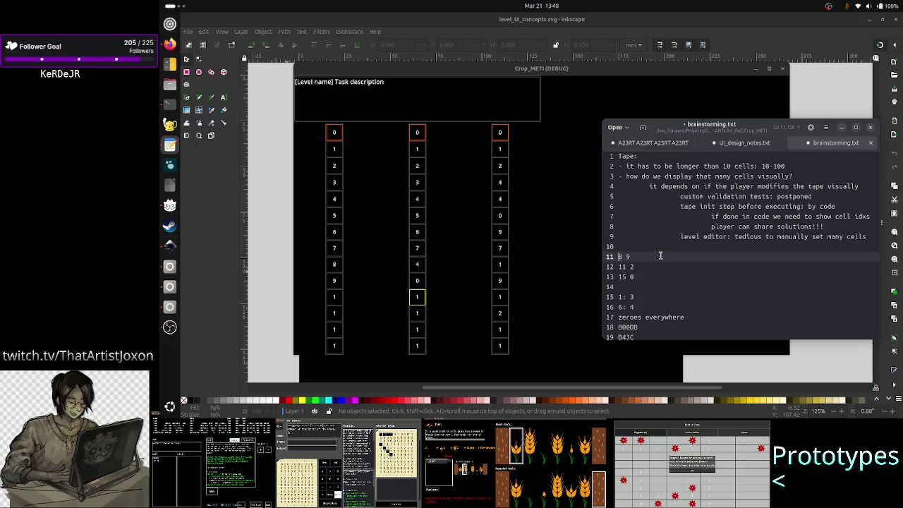
key("shift+Down")
key("shift+Down")
key("shift+Down")
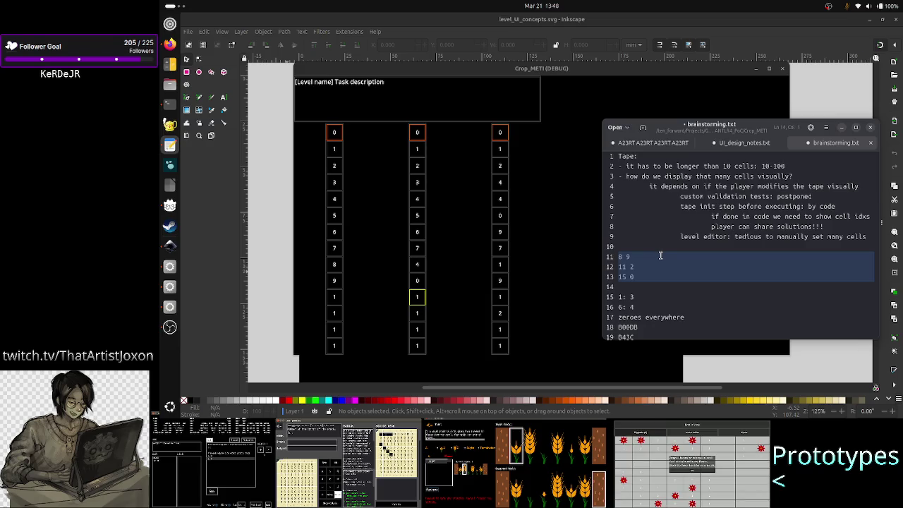
key("shift+Left")
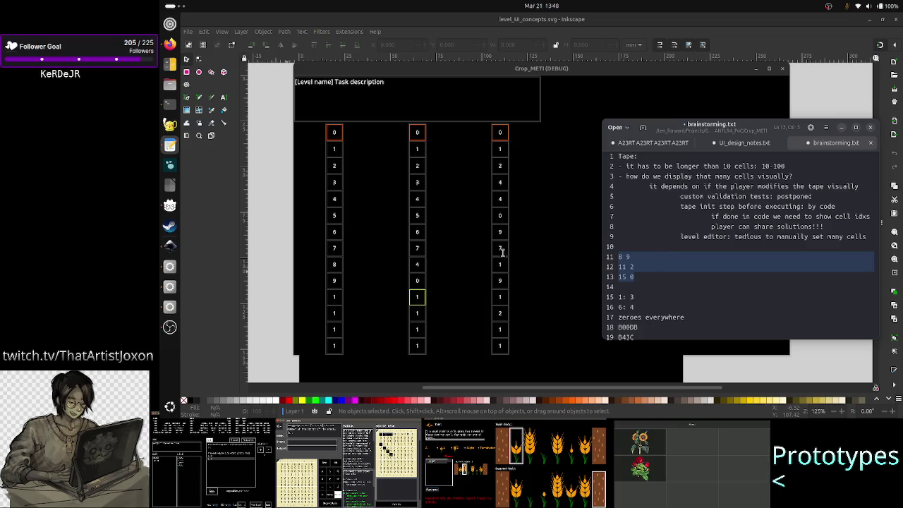
Step: Change the third tape column's 7 and 9 cells to 4
left_click(500, 249)
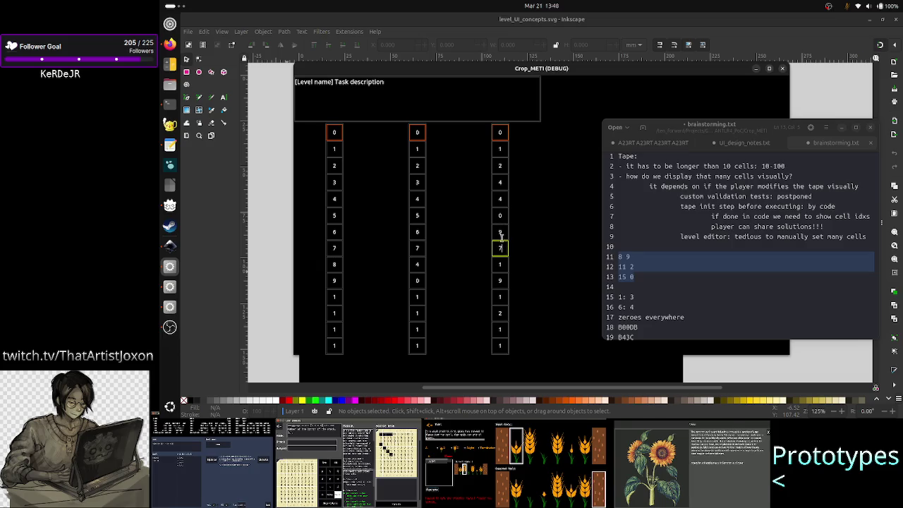
key("BackSpace")
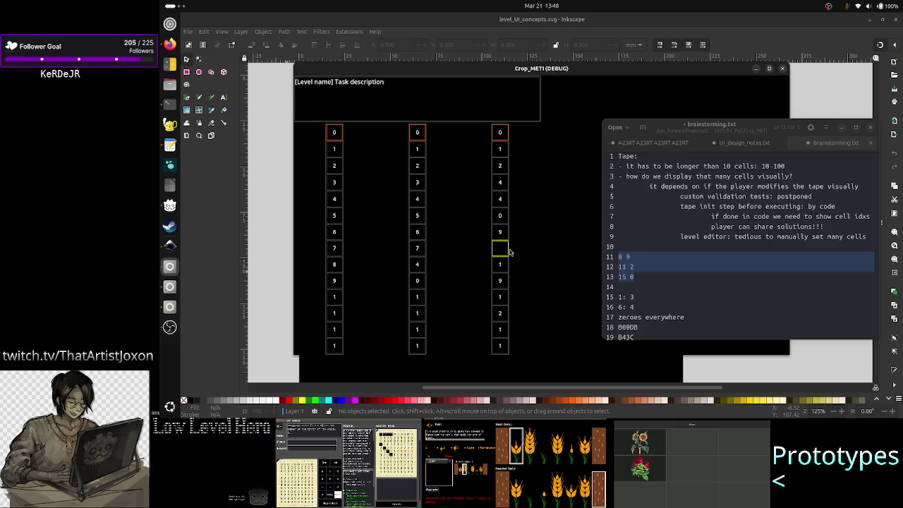
type("4")
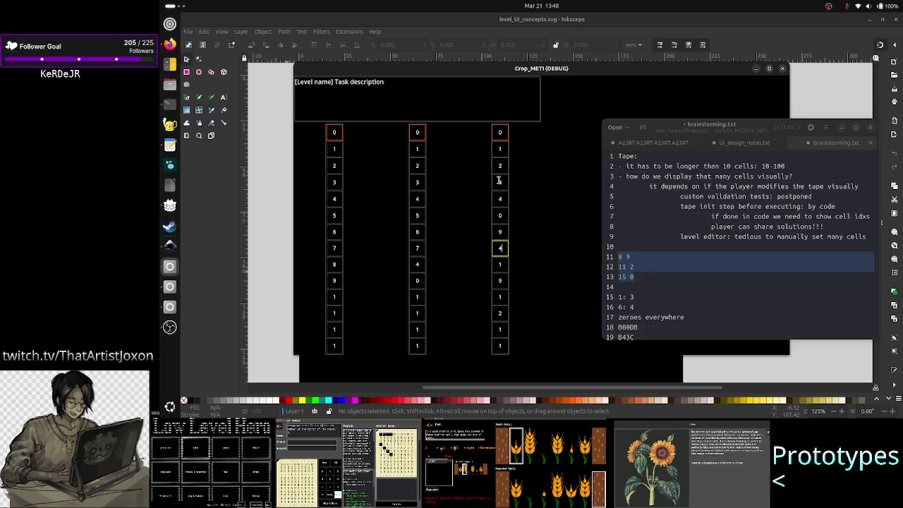
left_click(503, 230)
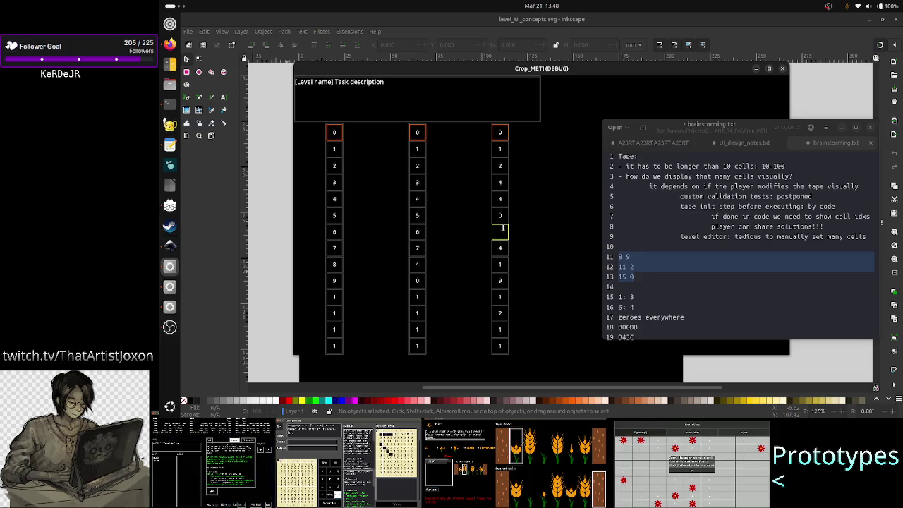
type("4")
left_click(502, 217)
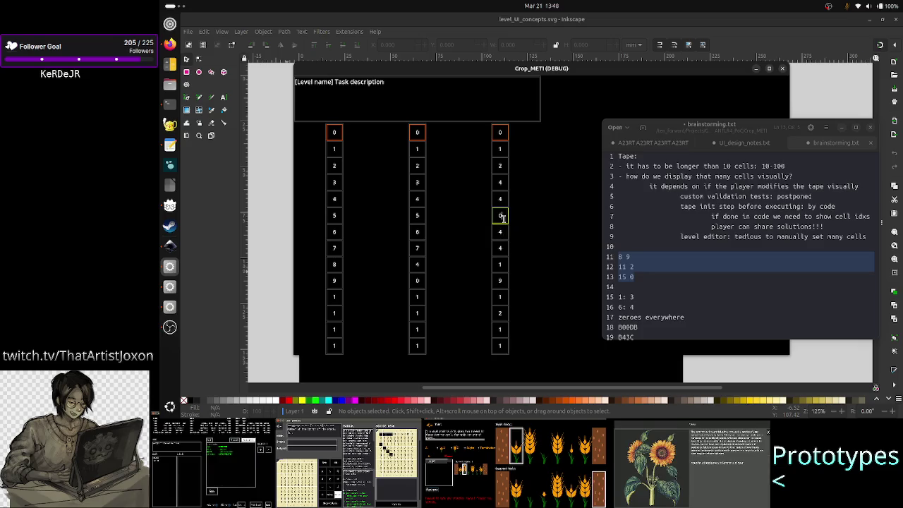
Step: Reselect the value examples on lines 11–13, then leave the caret on line 12
left_click(663, 257)
key("Down")
key("Down")
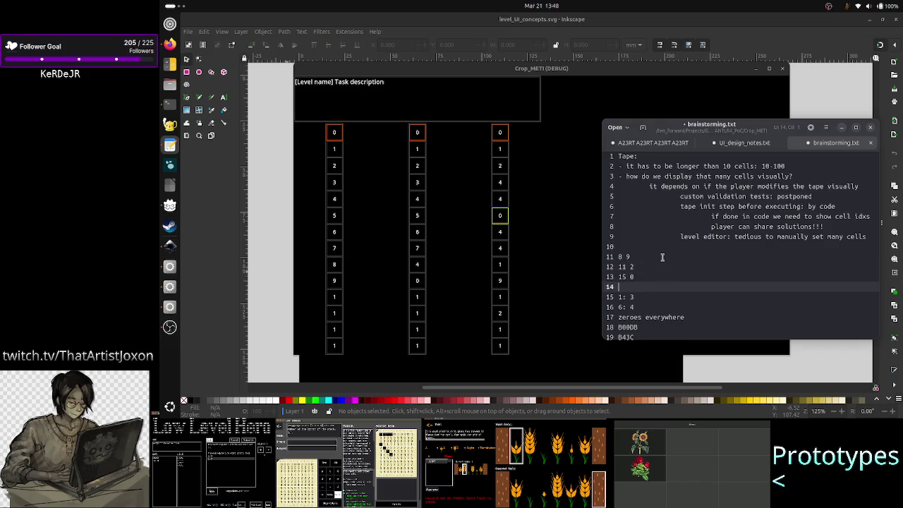
key("Up")
key("Up")
key("Up")
key("Down")
key("shift+Down")
key("shift+Down")
key("shift+Down")
key("shift+Up")
key("shift+Left")
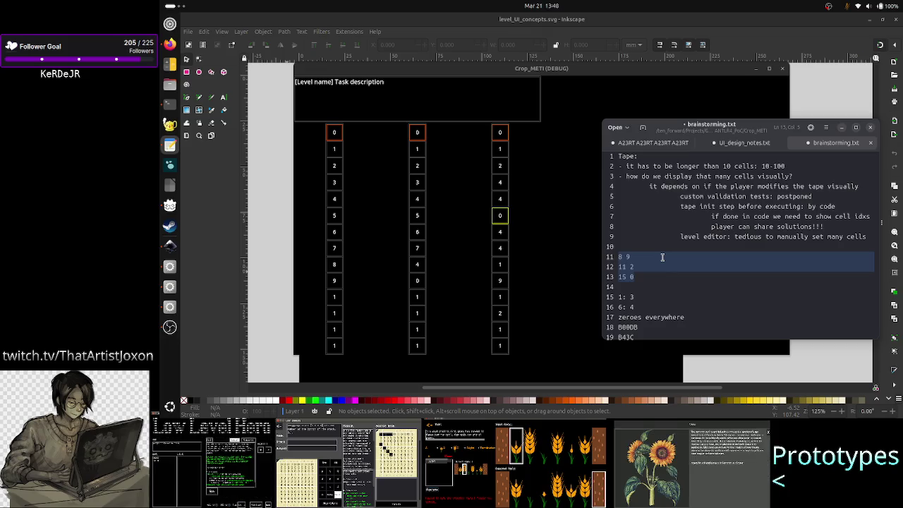
key("Right")
key("Up")
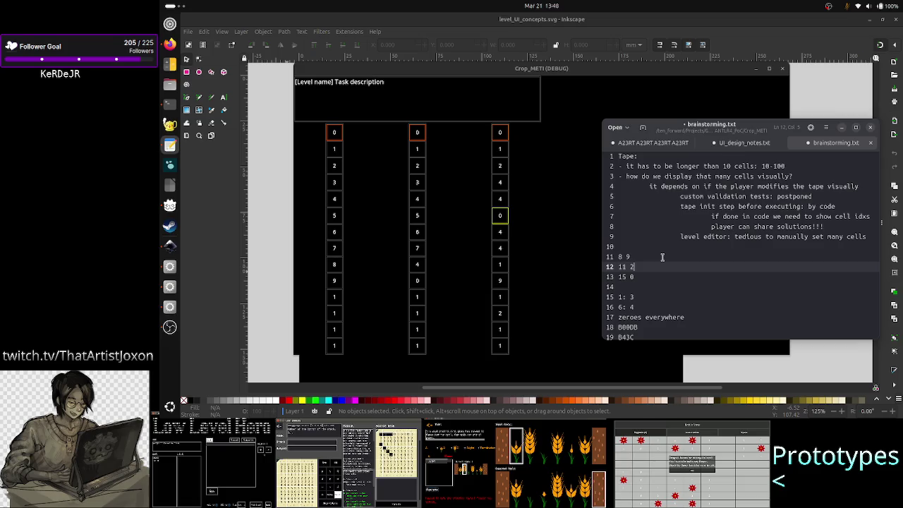
Step: Change the line 13 example from 15 0 to 21 0
key("Left")
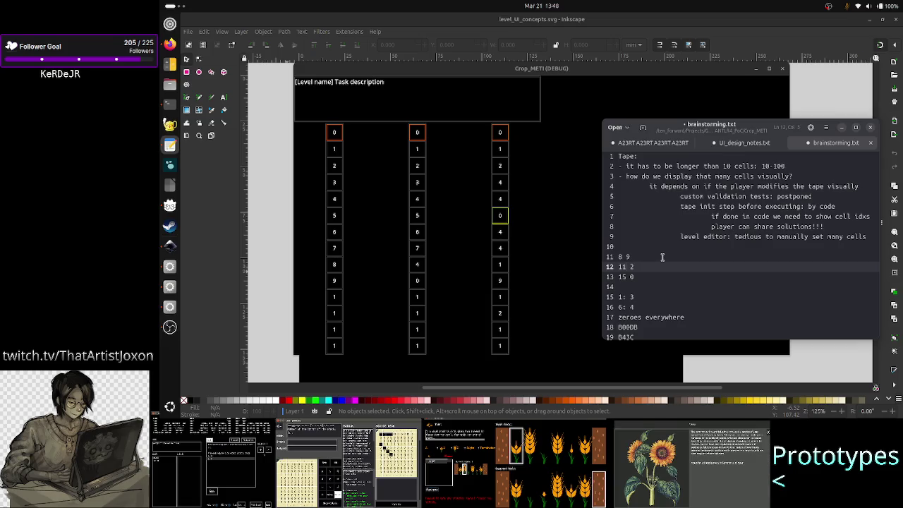
key("Down")
key("BackSpace")
key("BackSpace")
type("21")
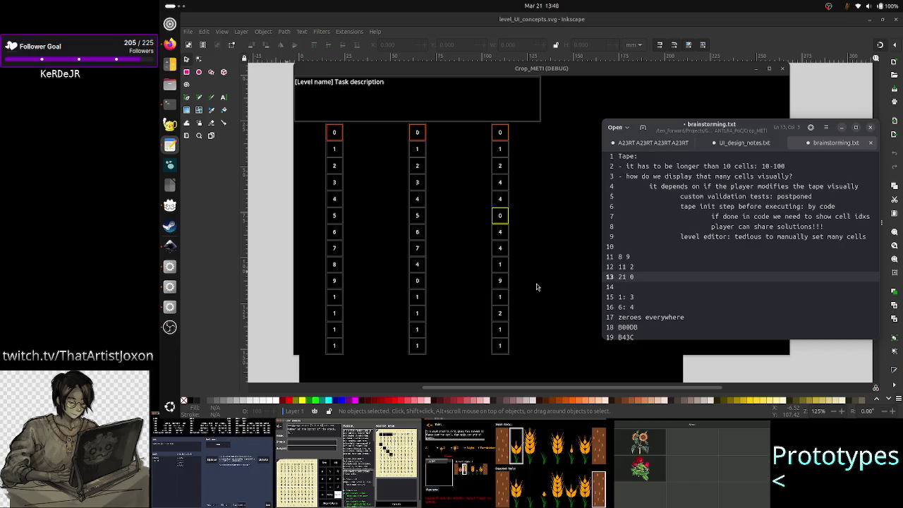
Step: Change the 2 cell in the game's third tape column to 4
left_click(502, 247)
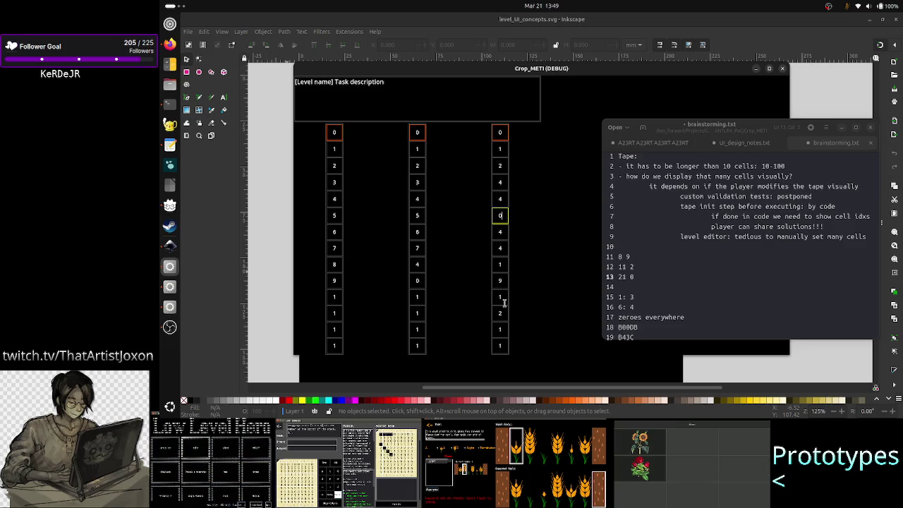
key("alt+Tab")
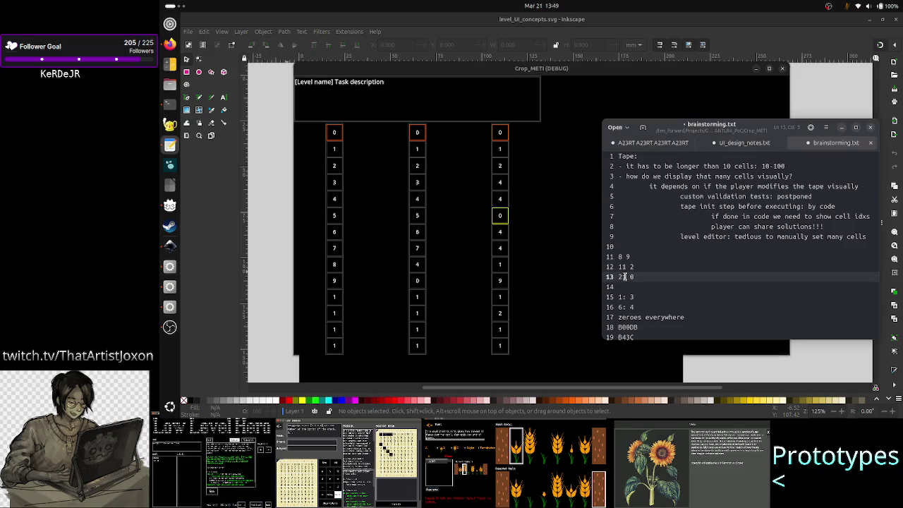
left_click(494, 248)
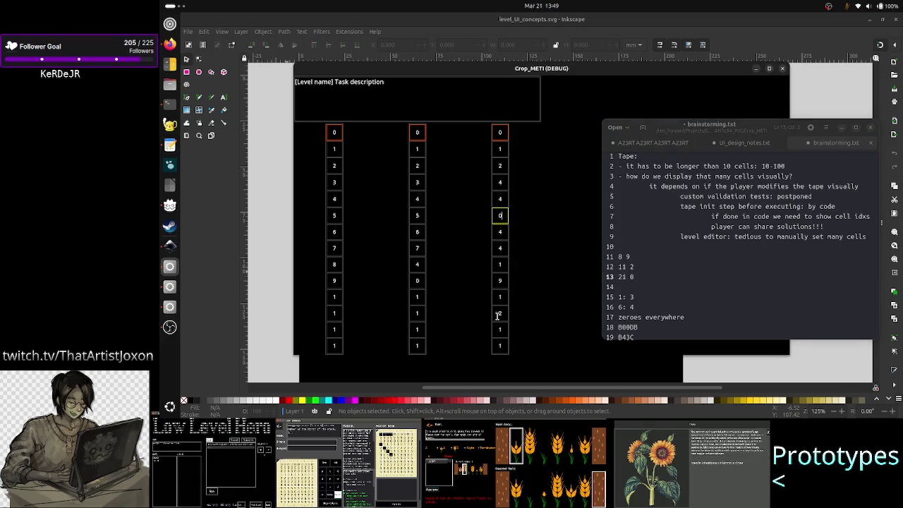
left_click(500, 314)
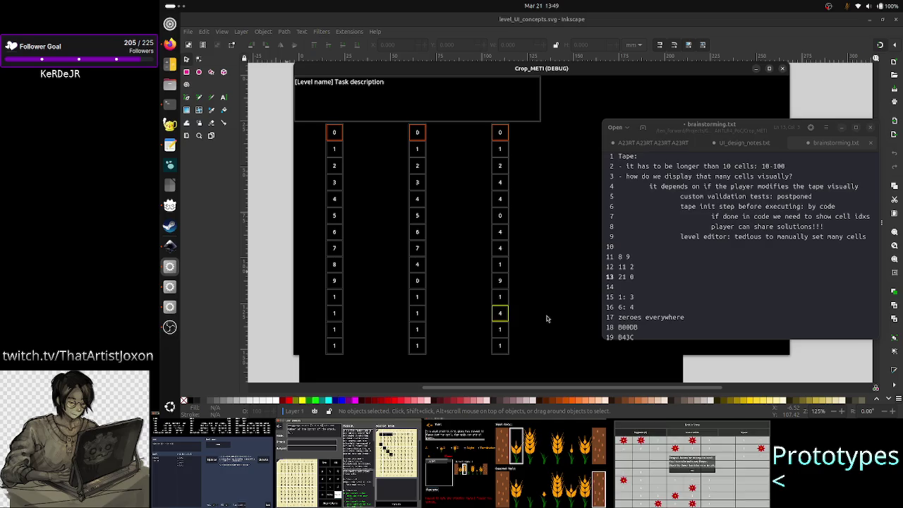
left_click(646, 276)
key("shift+Left")
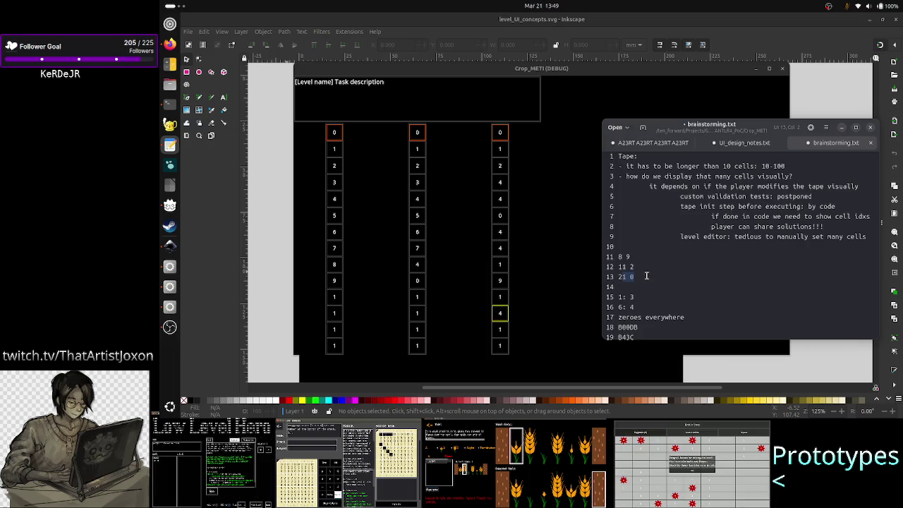
left_click(646, 275)
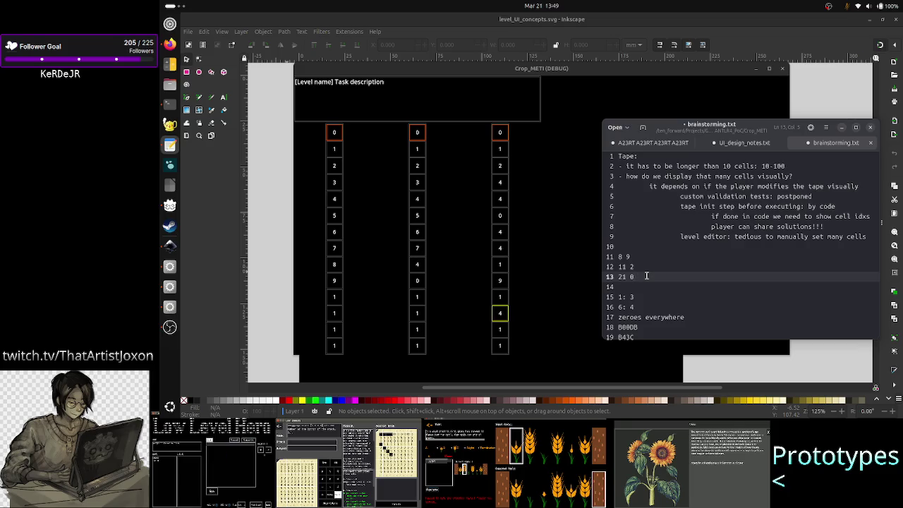
key("Up")
key("Up")
key("Up")
Step: Add 'players would be encouraged to use as little waypoints as possible' after line 10, selecting lines 12–14
key("Return")
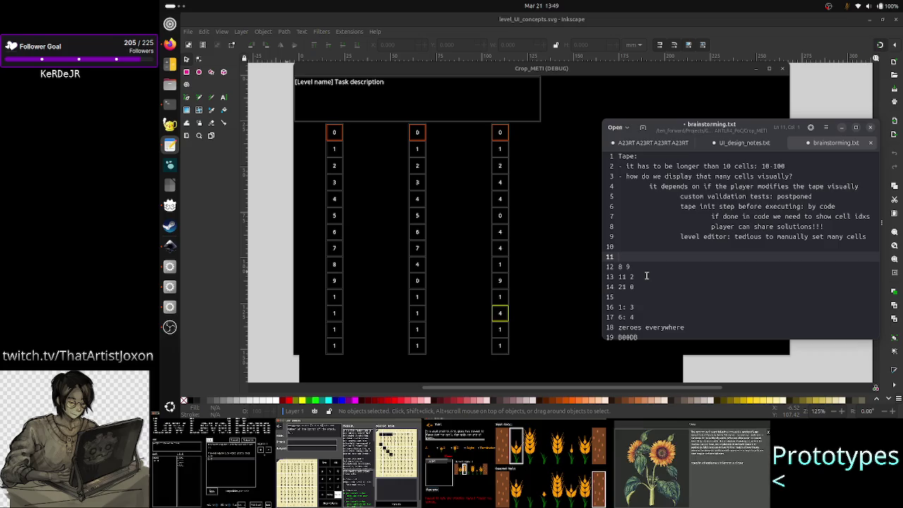
type("people")
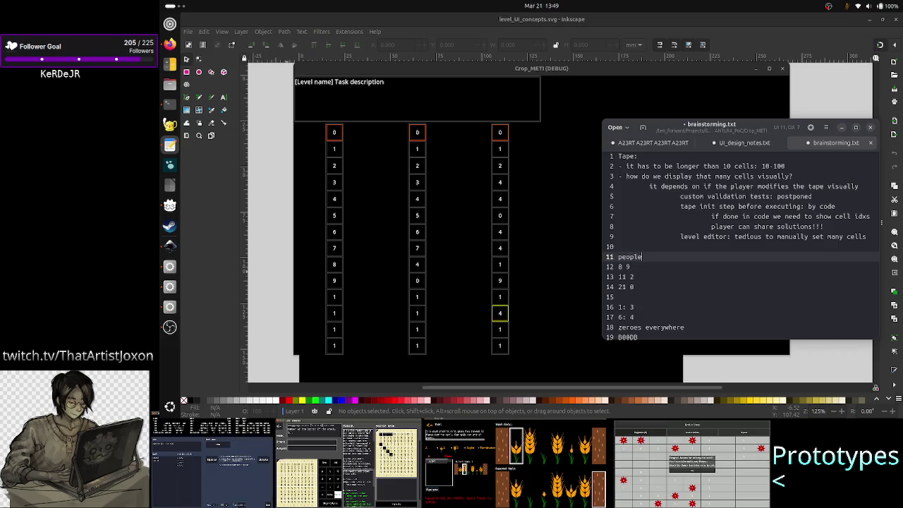
key("BackSpace")
key("BackSpace")
key("BackSpace")
key("BackSpace")
key("BackSpace")
type("layers would be encouraged to u")
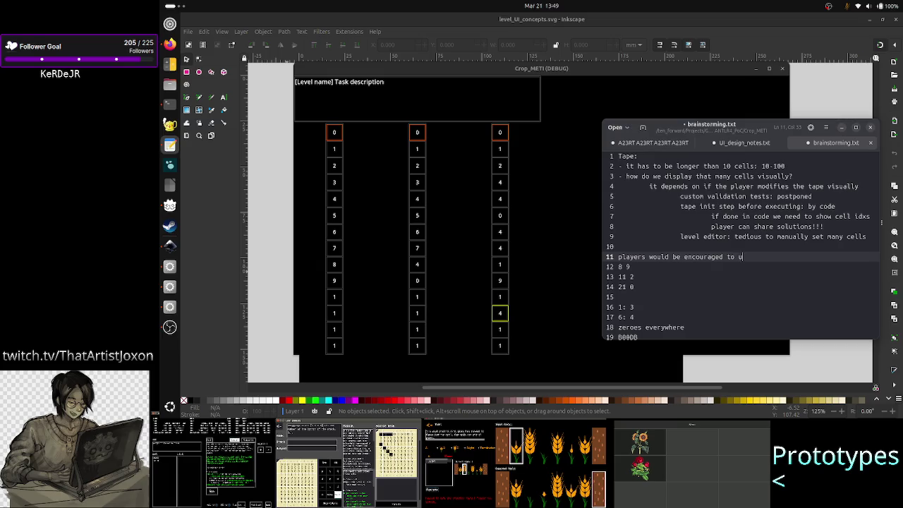
type("se as little waypoints as possible")
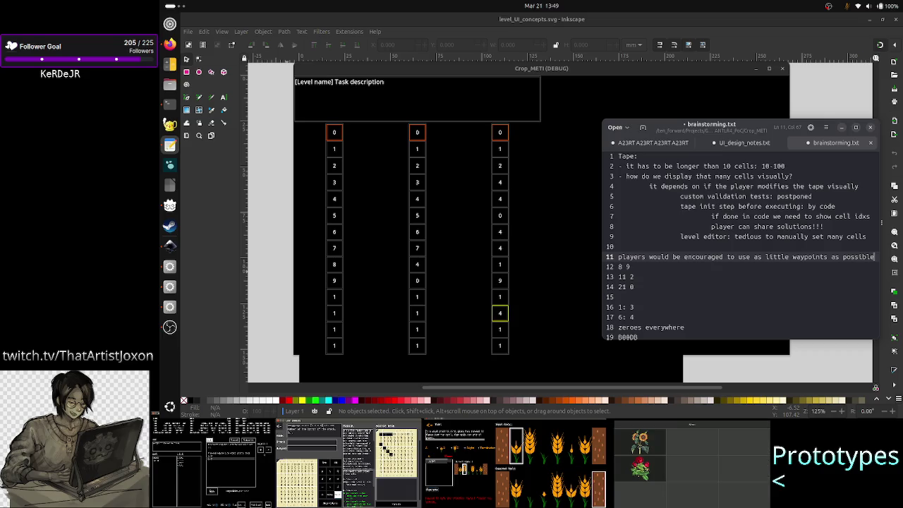
key("Down")
key("Home")
key("shift+Down")
key("shift+Down")
key("shift+Down")
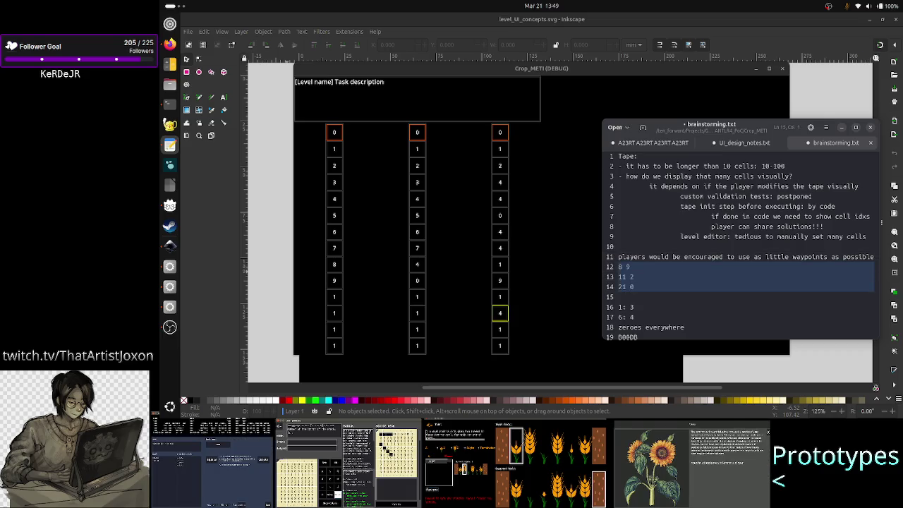
Step: Reselect the example lines 12–14
key("Up")
key("Down")
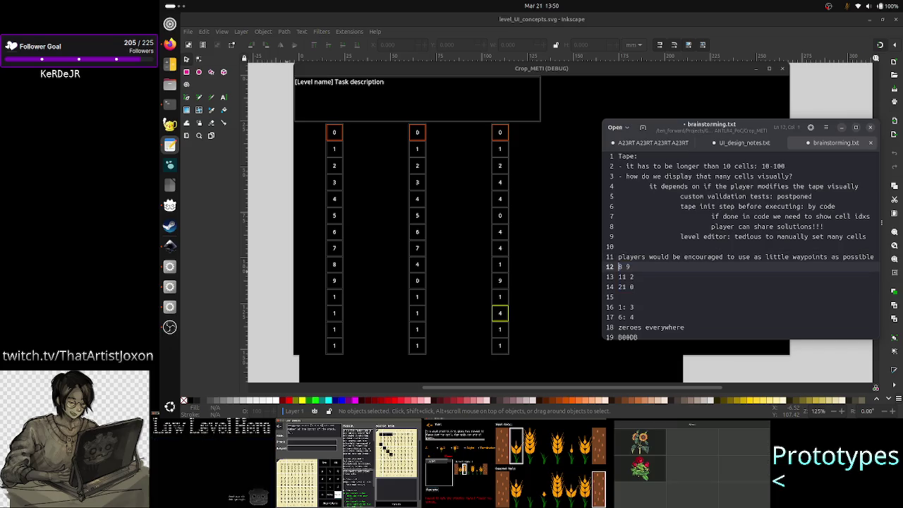
key("shift+Down")
key("shift+Down")
key("shift+End")
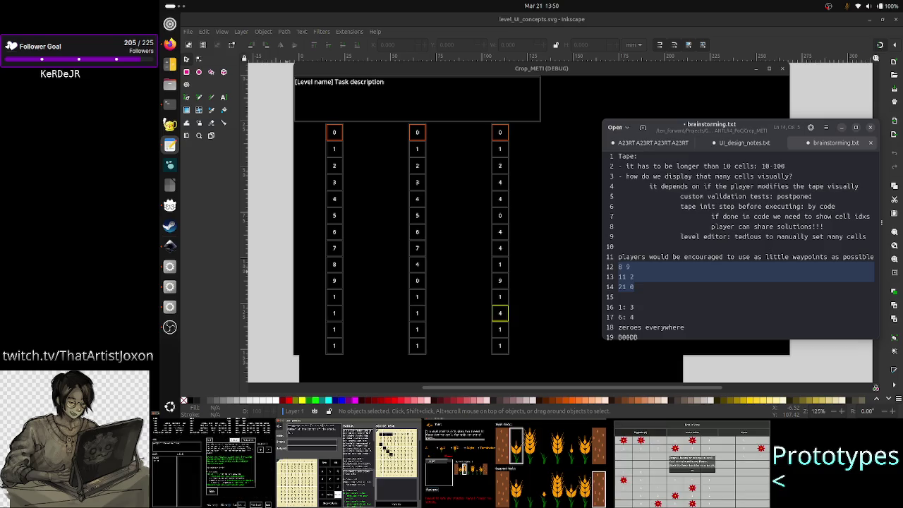
Step: Delete line 4's note about modifying the tape visually
key("Up")
key("Up")
key("Up")
key("Up")
key("Up")
key("Up")
key("Up")
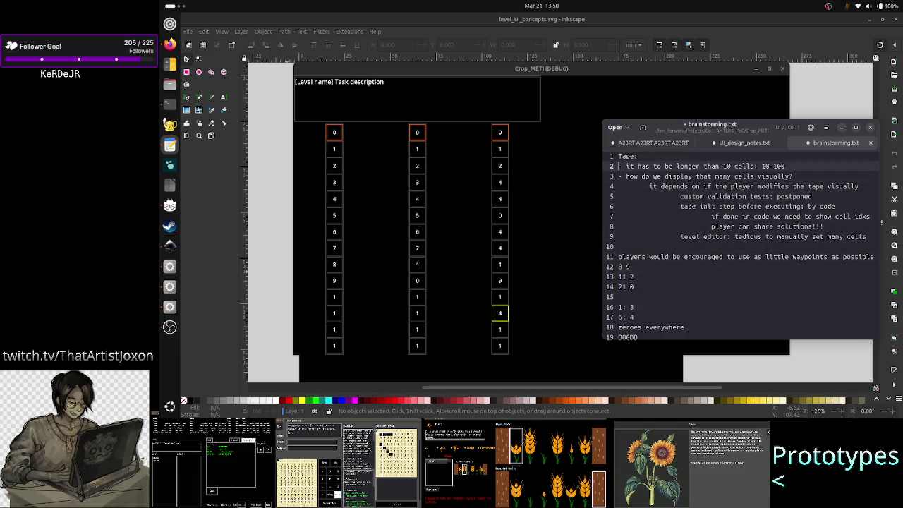
key("Down")
key("Down")
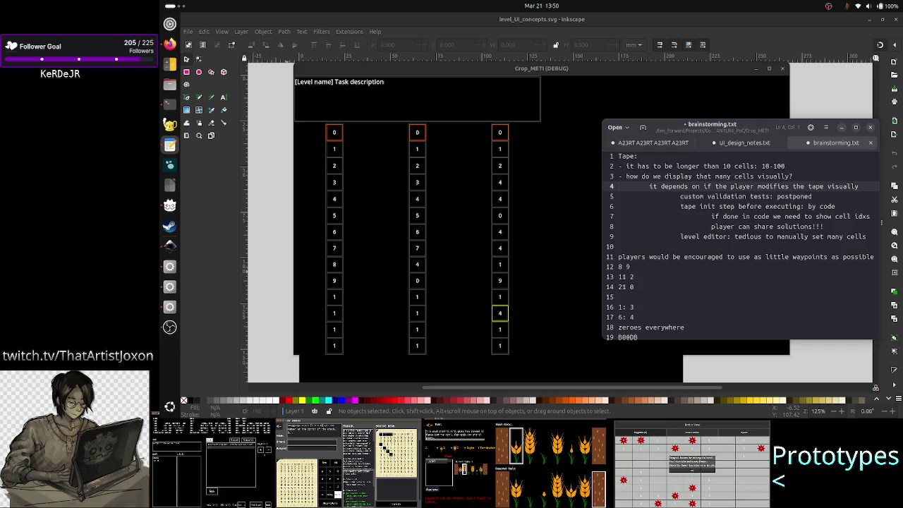
key("shift+End")
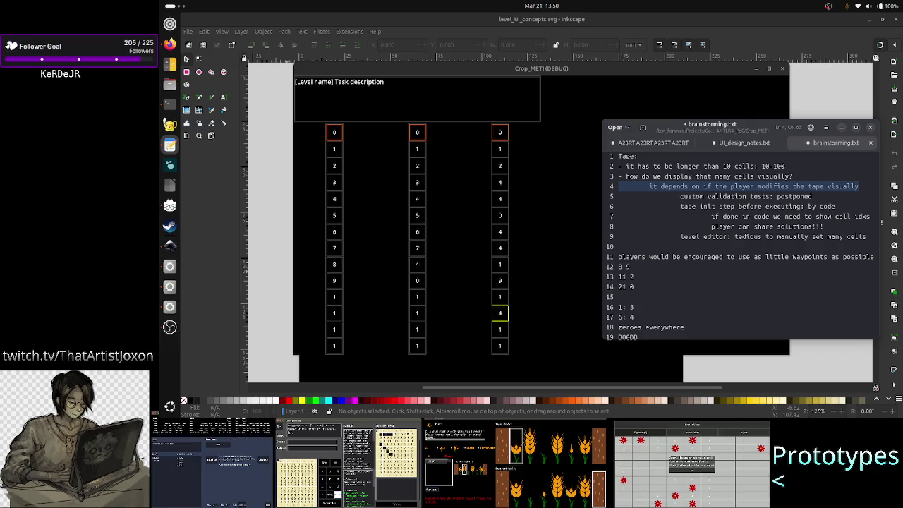
key("BackSpace")
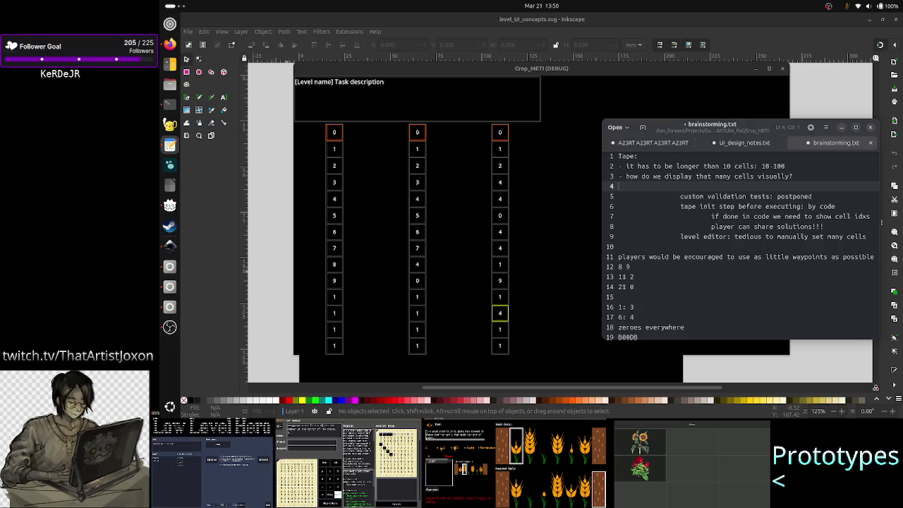
key("BackSpace")
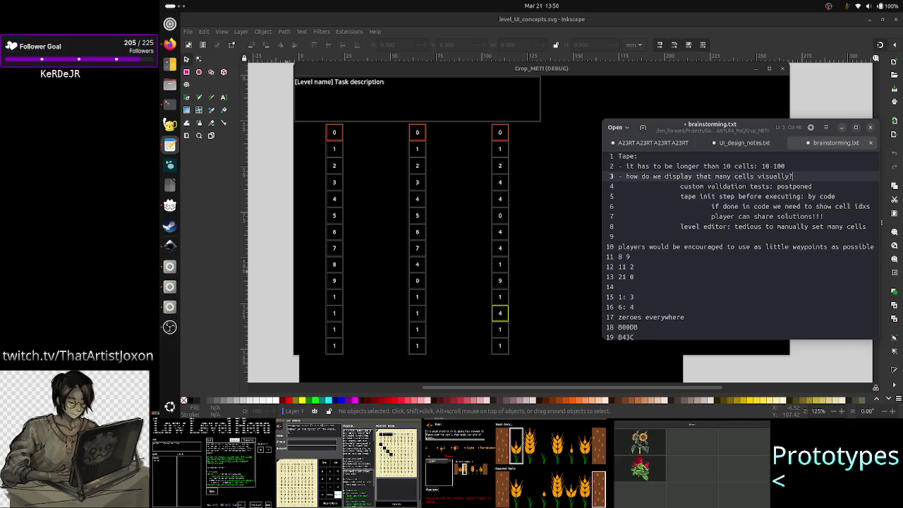
key("Return")
type("playe")
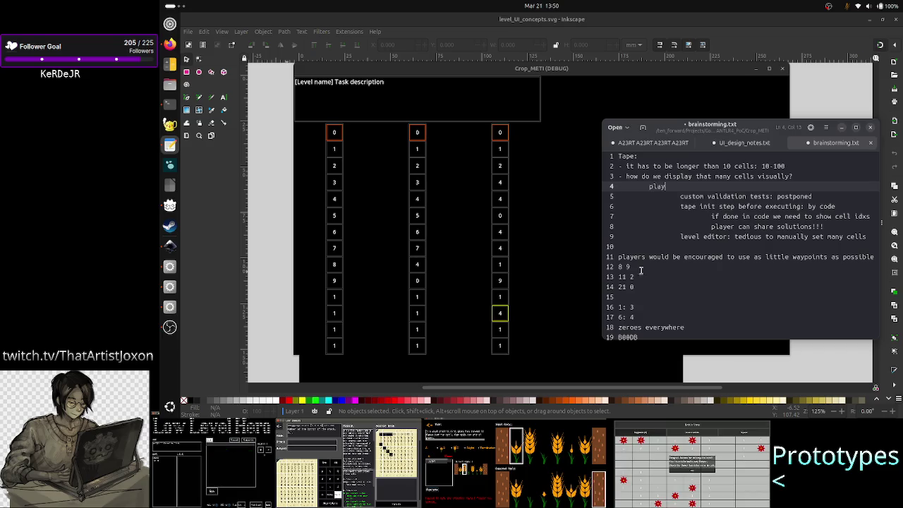
key("BackSpace")
key("BackSpace")
key("BackSpace")
key("BackSpace")
key("BackSpace")
key("BackSpace")
key("BackSpace")
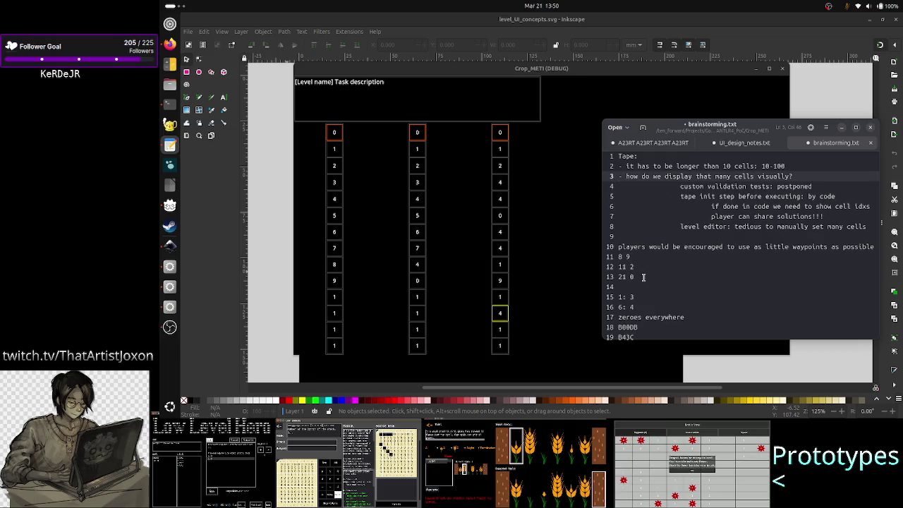
Step: Outdent the custom validation and tape init lines by one level
key("Down")
key("Home")
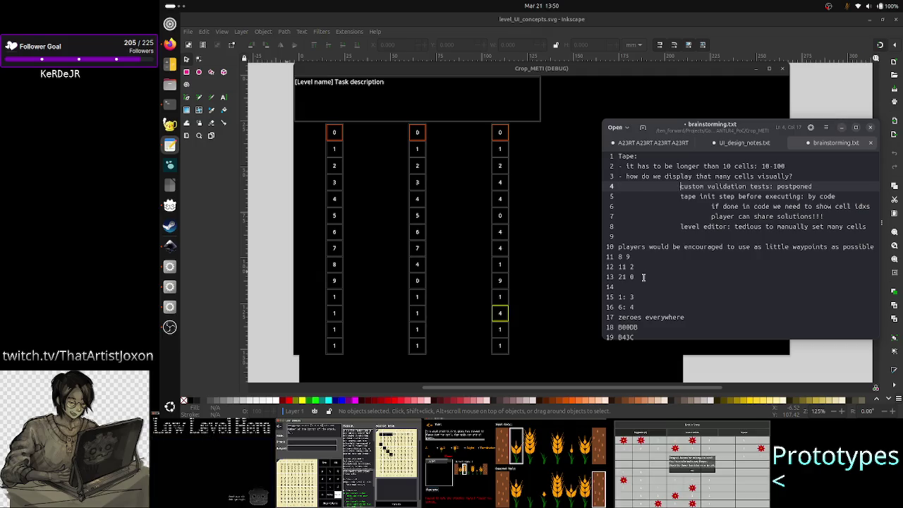
key("Down")
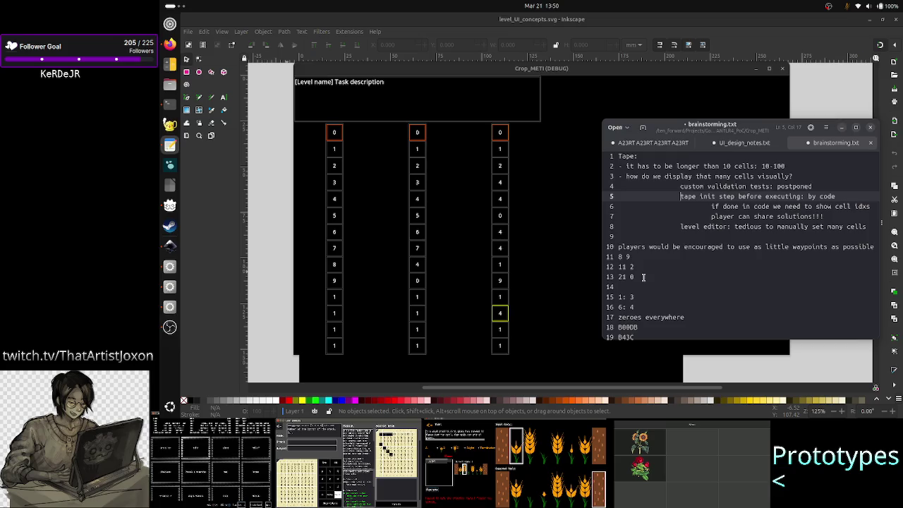
key("Down")
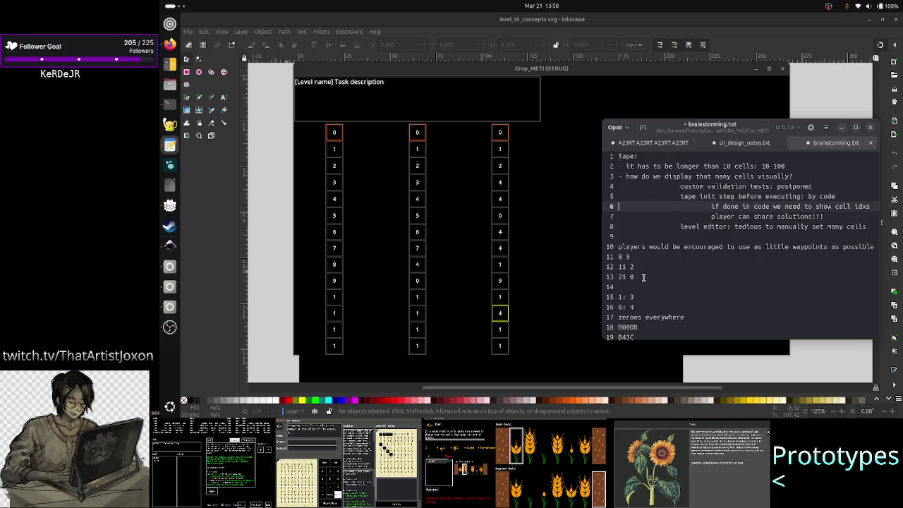
key("Left")
key("Down")
key("Home")
key("Up")
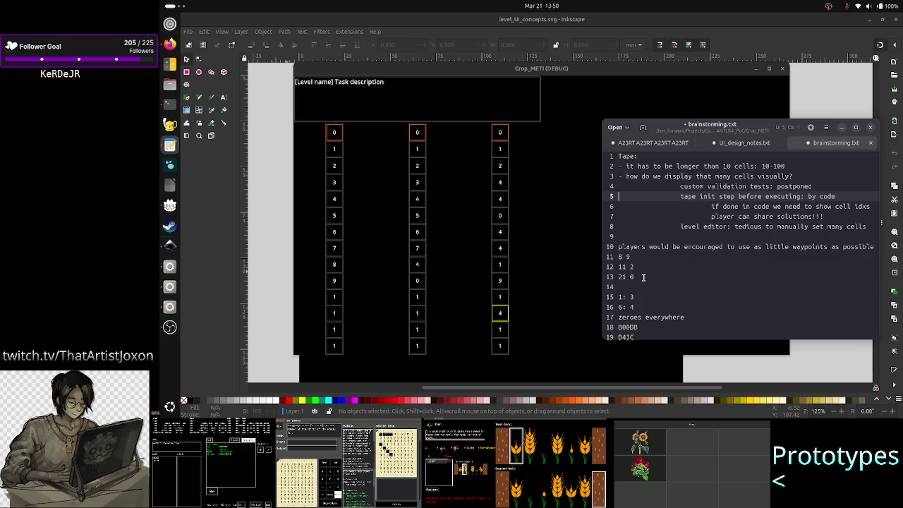
key("BackSpace")
key("Up")
key("Home")
key("BackSpace")
Step: Outdent line 6 and end it with '?!' after idxs
key("Down")
key("Down")
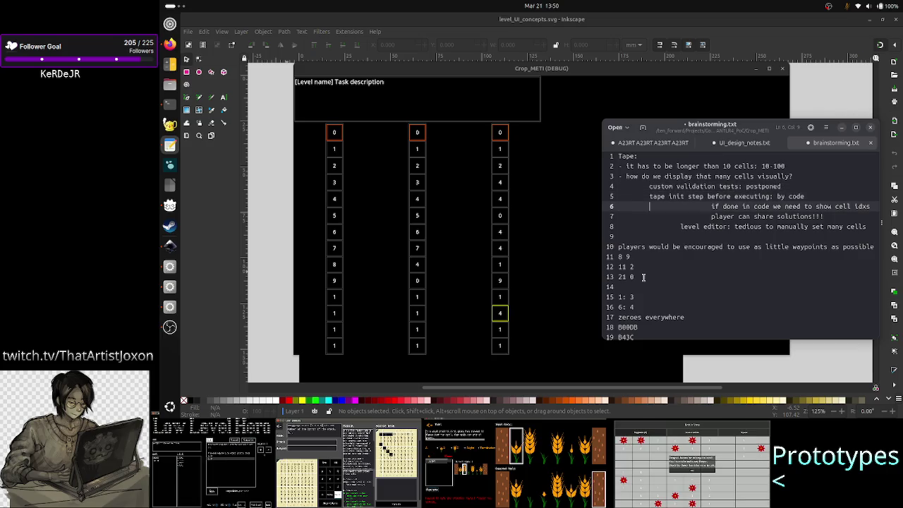
key("Home")
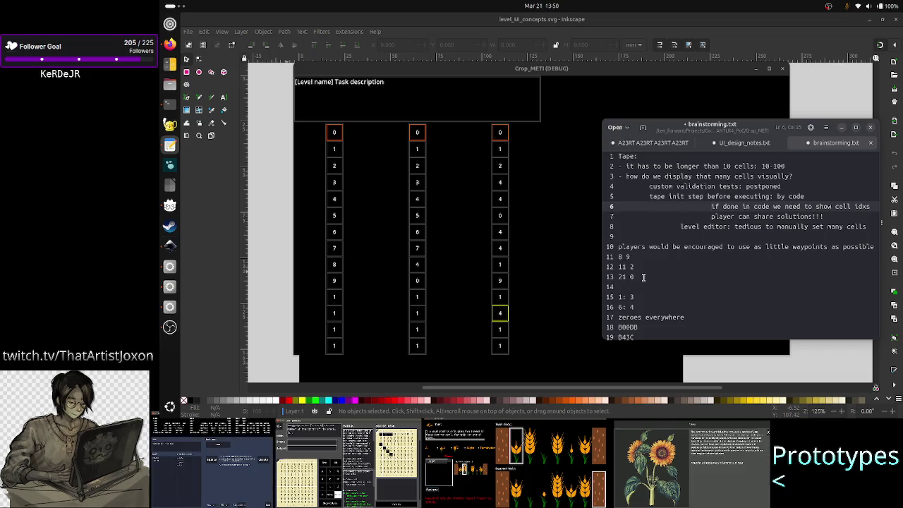
key("ctrl+Right")
key("ctrl+Right")
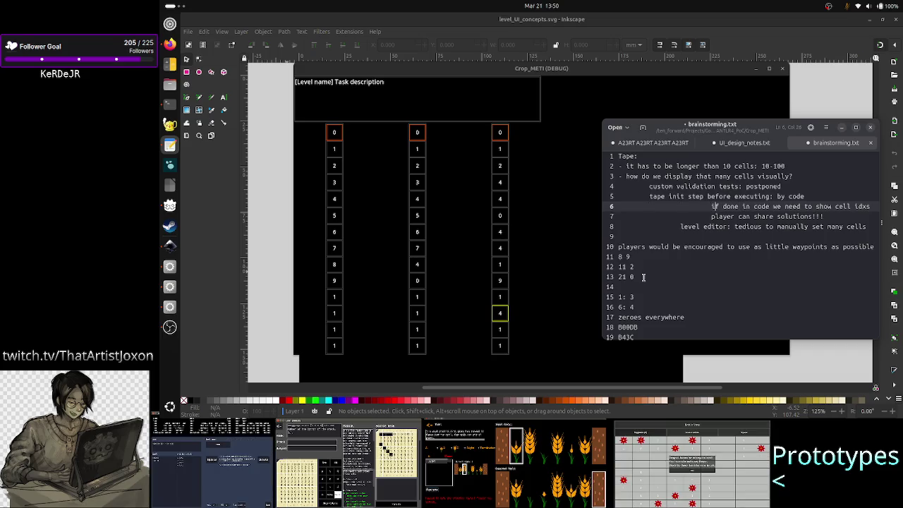
key("BackSpace")
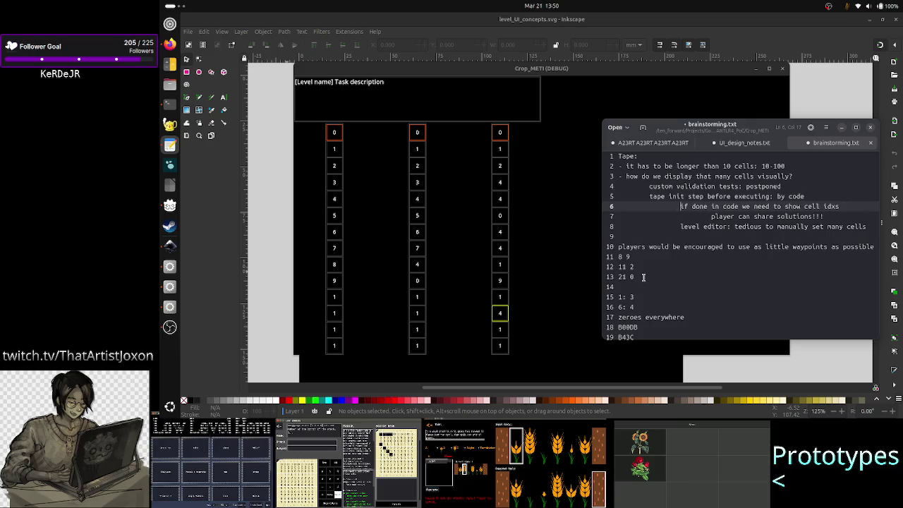
key("ctrl+Right")
key("ctrl+Right")
key("ctrl+Right")
key("End")
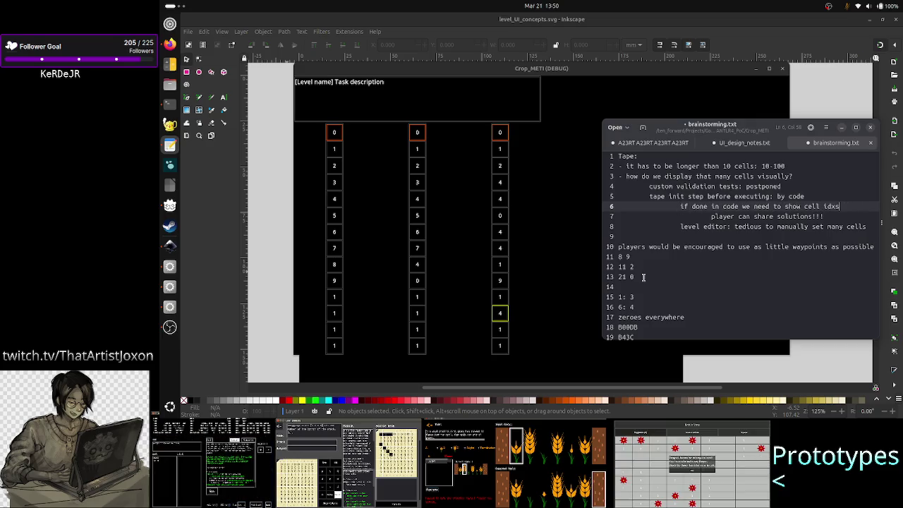
type("?")
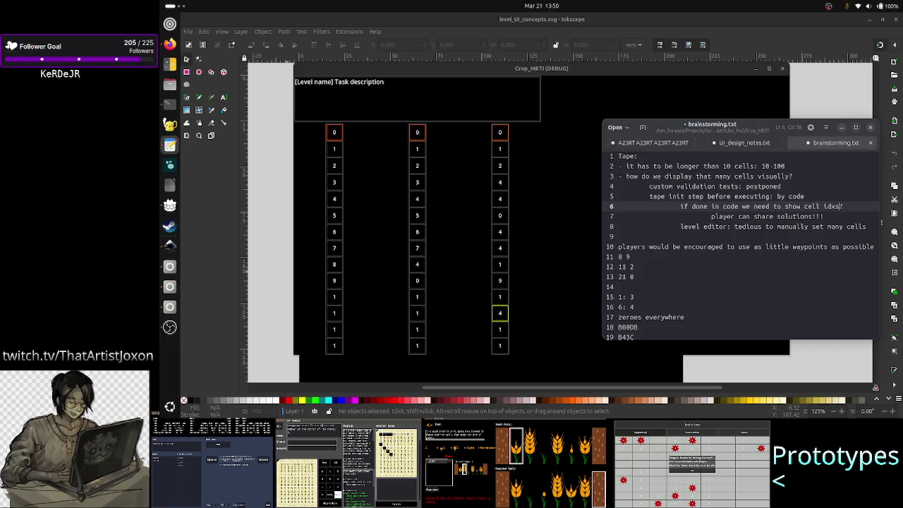
type("!")
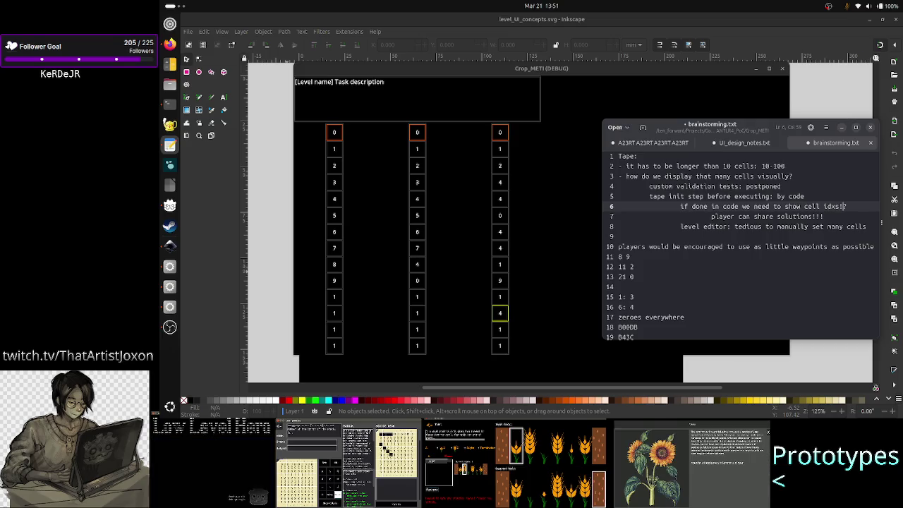
Step: Append the lines '100' and '0 .. 99' below B43C
key("Down")
key("Down")
key("Down")
key("Down")
key("Down")
key("Down")
key("Return")
type("100")
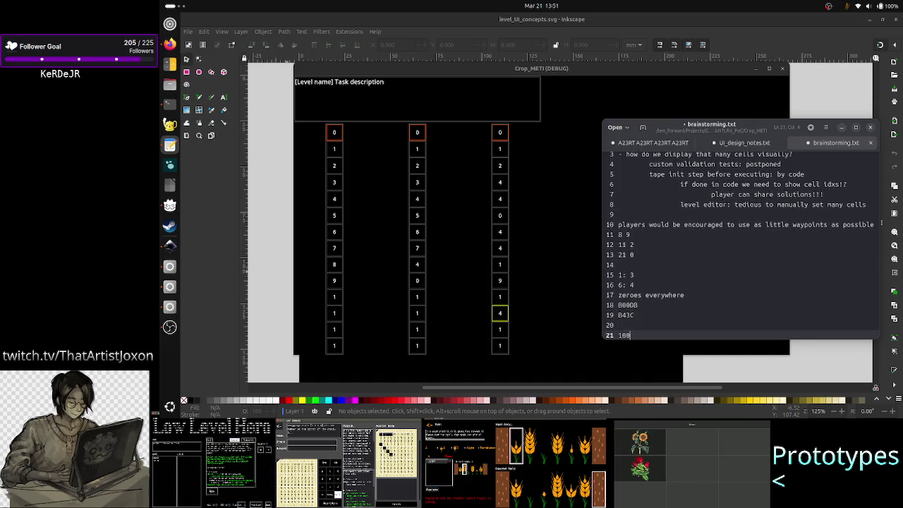
key("Left")
key("End")
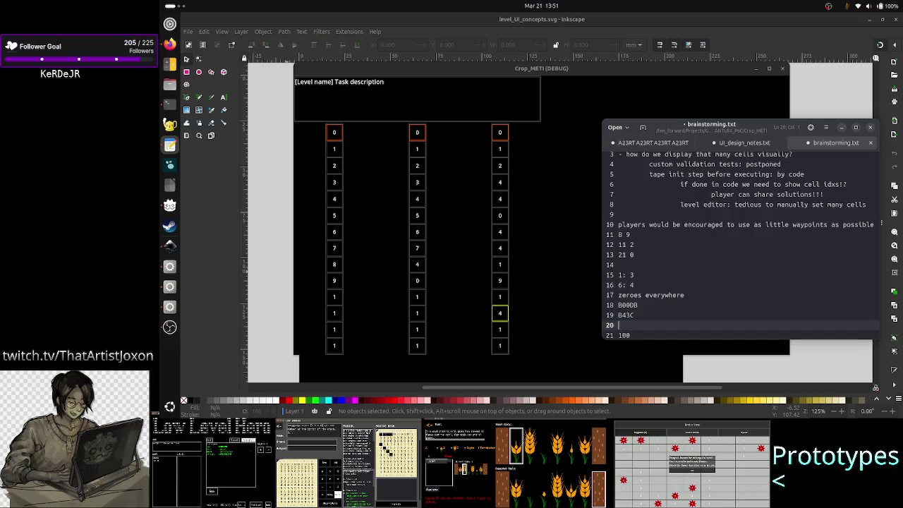
key("Return")
type("0 ")
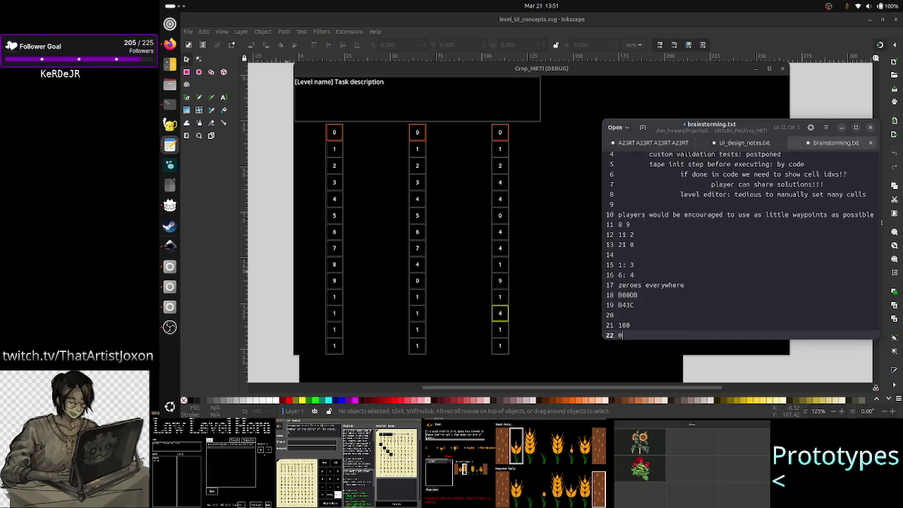
type(".. 9")
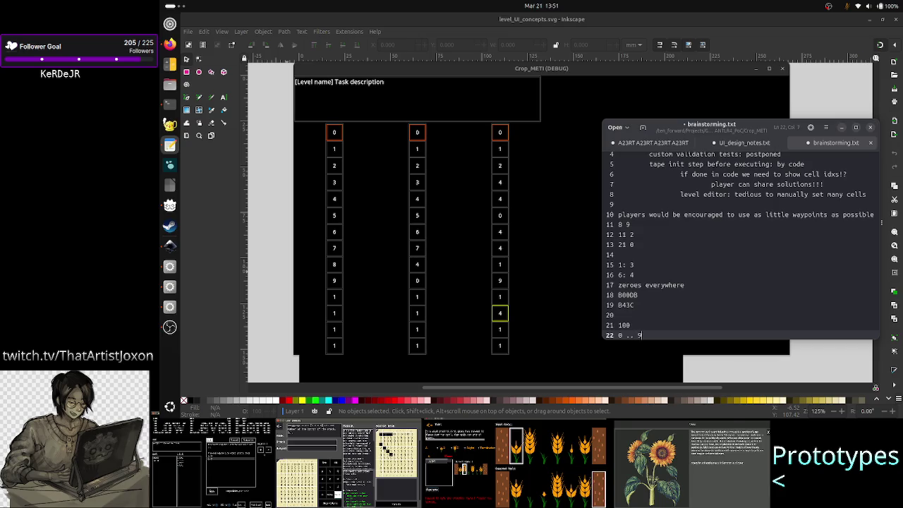
type("9")
key("shift+Home")
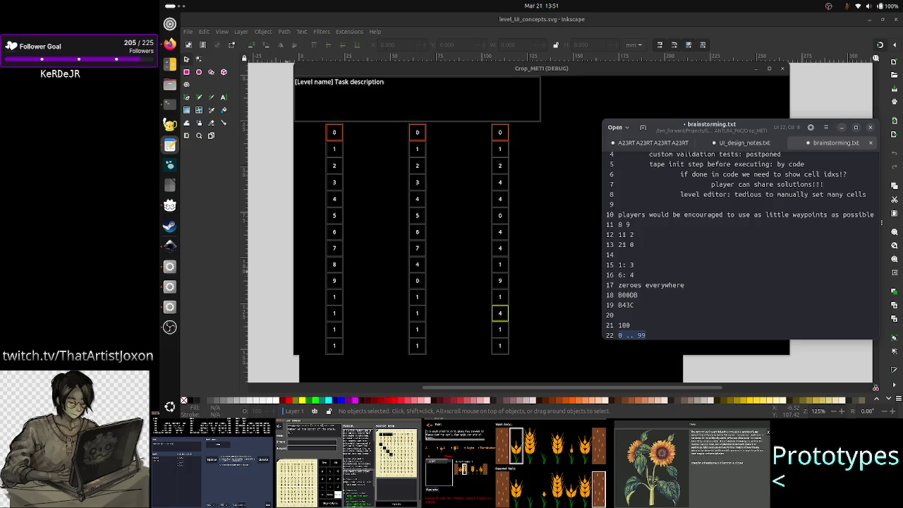
Step: Select the example lines 8 9 through 21 0
key("Up")
key("Up")
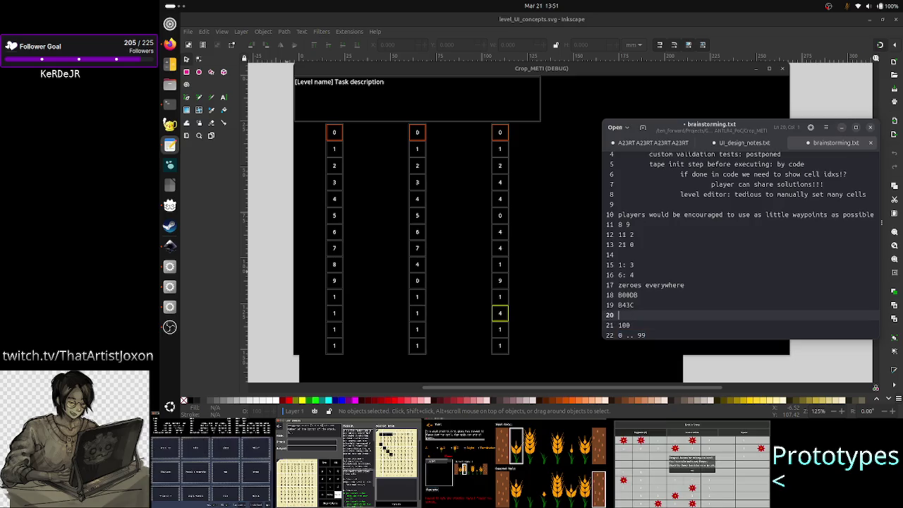
key("Up")
key("Up")
key("Up")
key("Up")
key("Up")
key("Up")
key("Up")
key("shift+Down")
key("shift+Down")
key("shift+Down")
key("shift+Up")
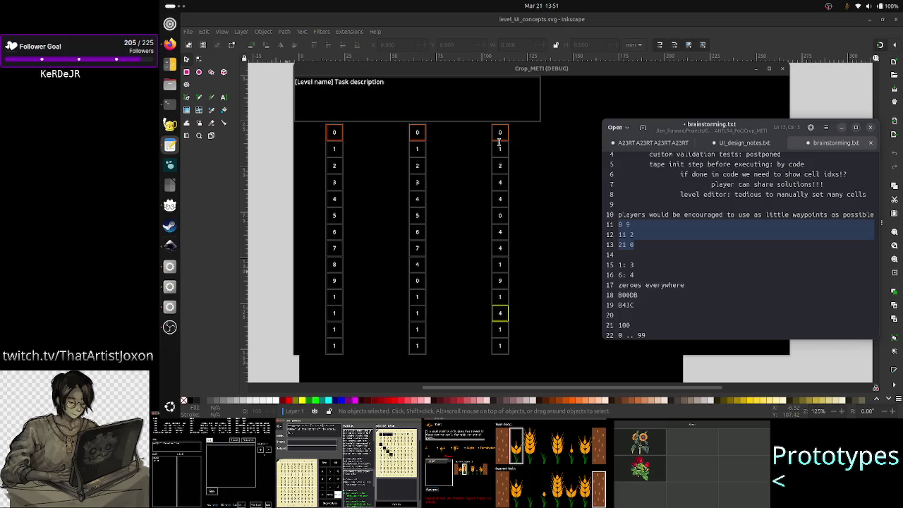
left_click(656, 224)
key("shift+Left")
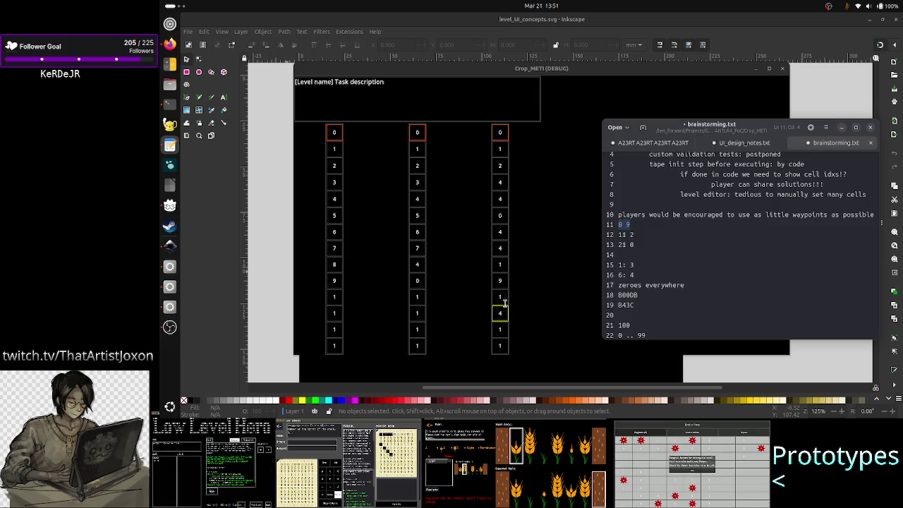
key("Down")
key("shift+Home")
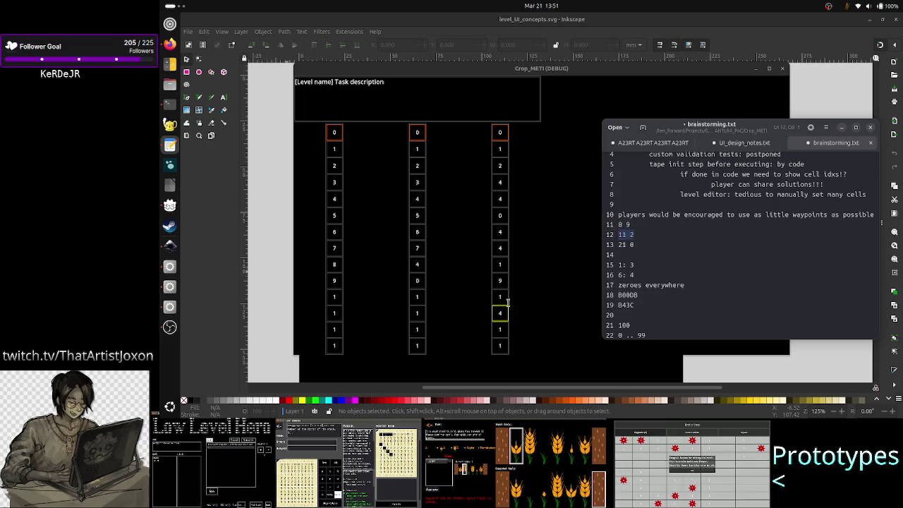
left_click(641, 241)
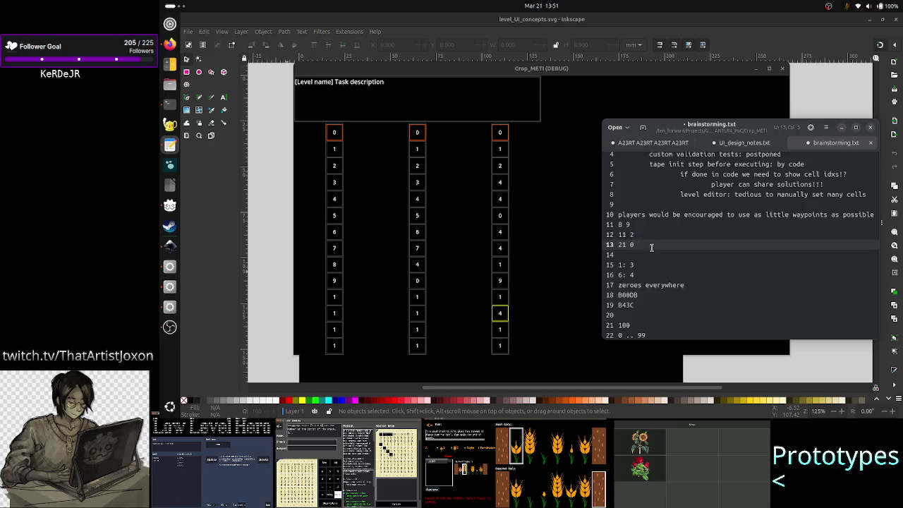
scroll(694, 241, "up", 2)
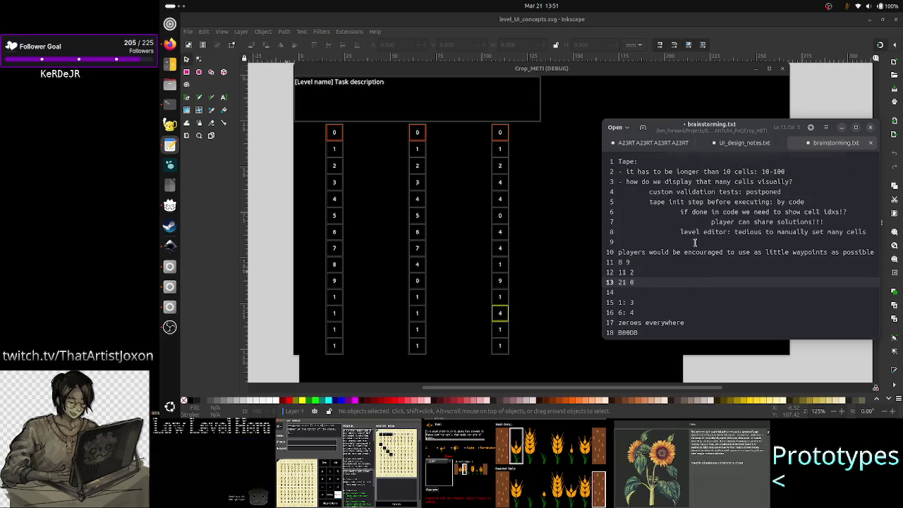
left_click(833, 212)
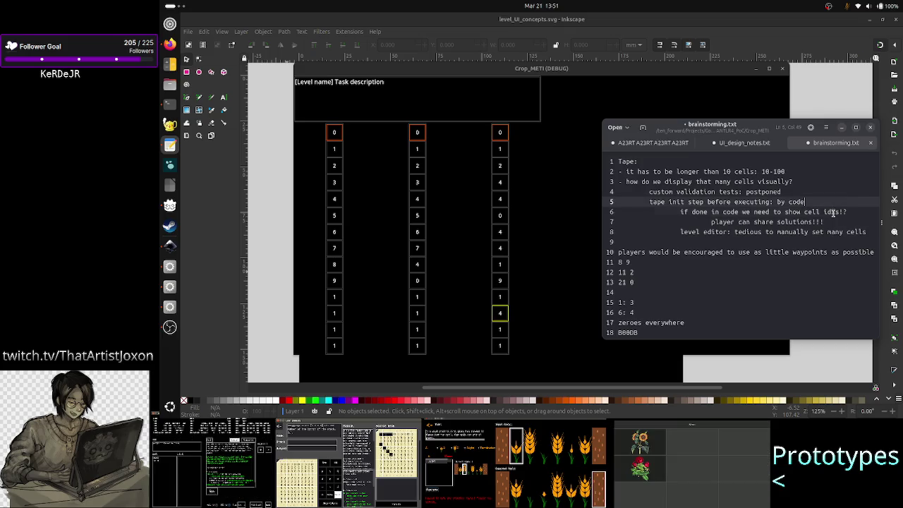
Step: Delete the phrase 'if done in code' from line 6
key("Down")
key("Home")
key("Up")
key("End")
key("shift+Left")
key("shift+Left")
key("shift+Left")
key("shift+Left")
key("shift+Left")
key("shift+Left")
key("shift+Left")
key("shift+Left")
key("shift+Left")
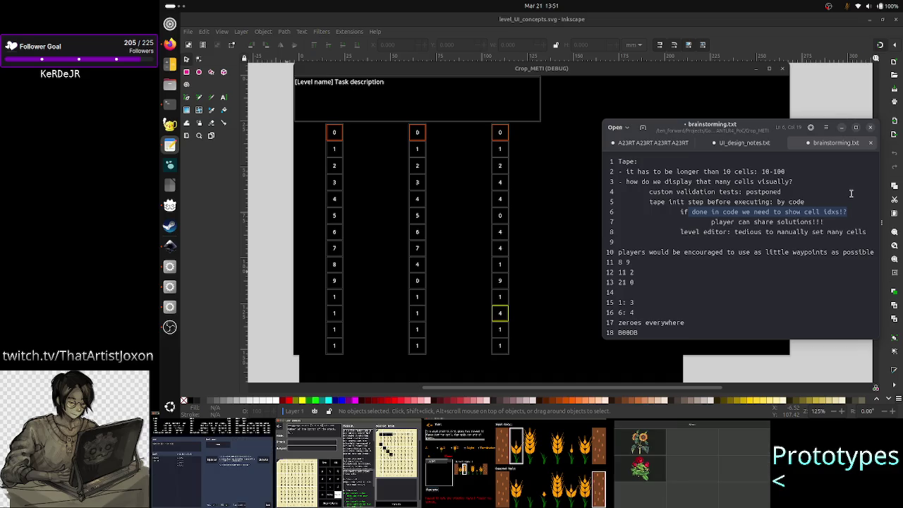
key("Down")
key("End")
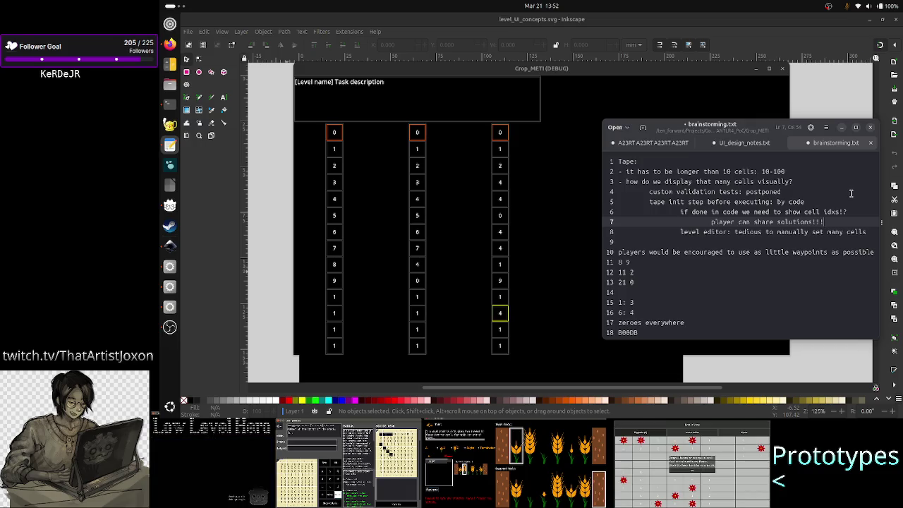
key("Home")
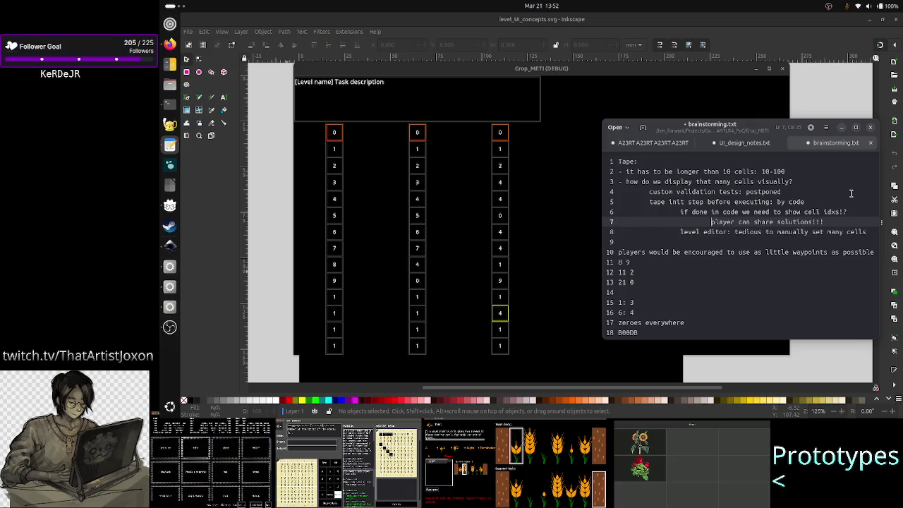
key("Up")
key("Right")
key("Right")
key("Right")
key("Right")
key("Right")
key("Right")
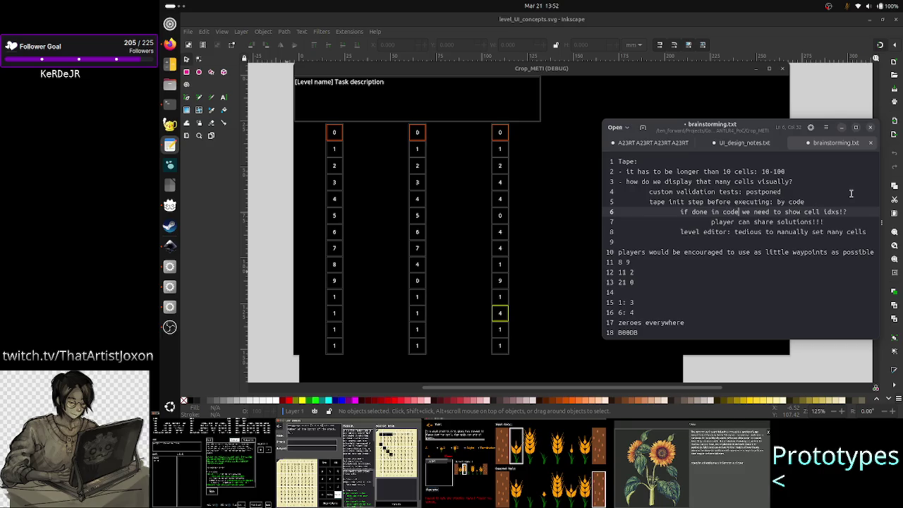
key("Right")
key("Right")
key("Left")
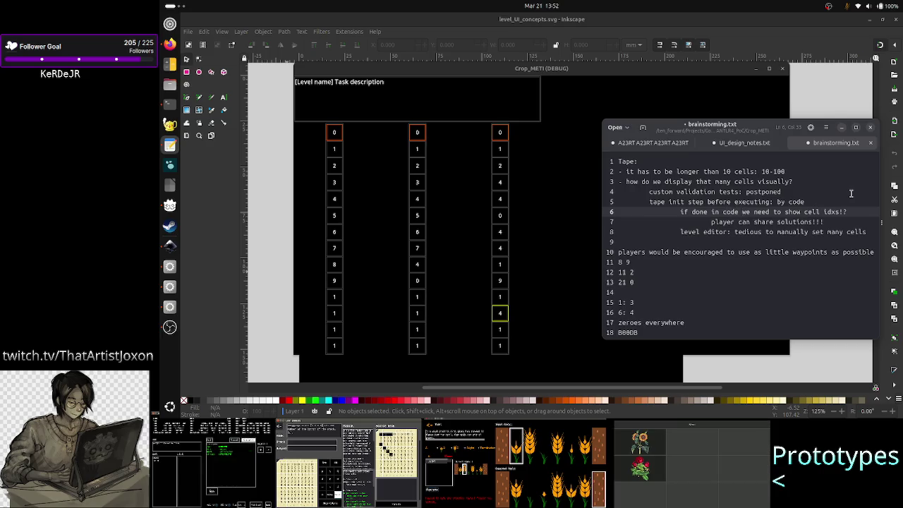
key("Left")
key("Left")
key("Left")
key("BackSpace")
key("ctrl+BackSpace")
key("ctrl+BackSpace")
key("ctrl+BackSpace")
key("ctrl+BackSpace")
Step: Write 'do' in its place and add 'visually' after idxs on line 6
type("do")
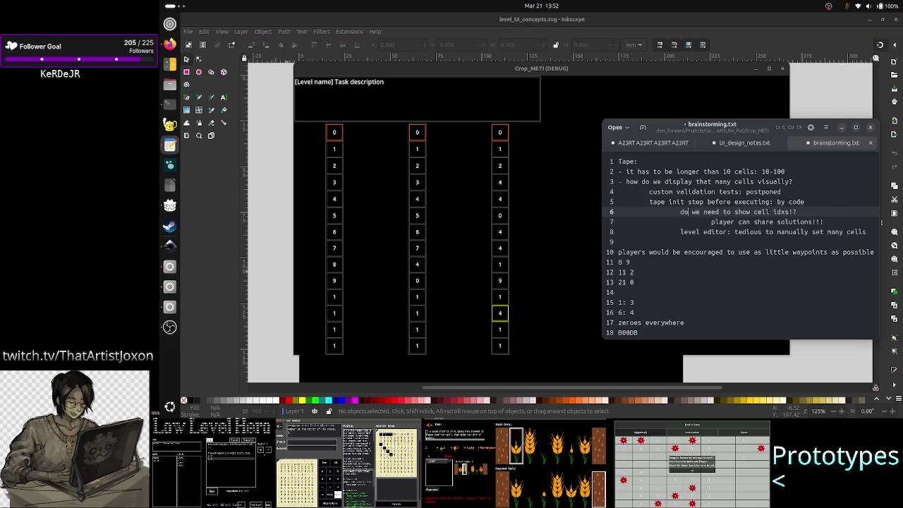
key("ctrl+Right")
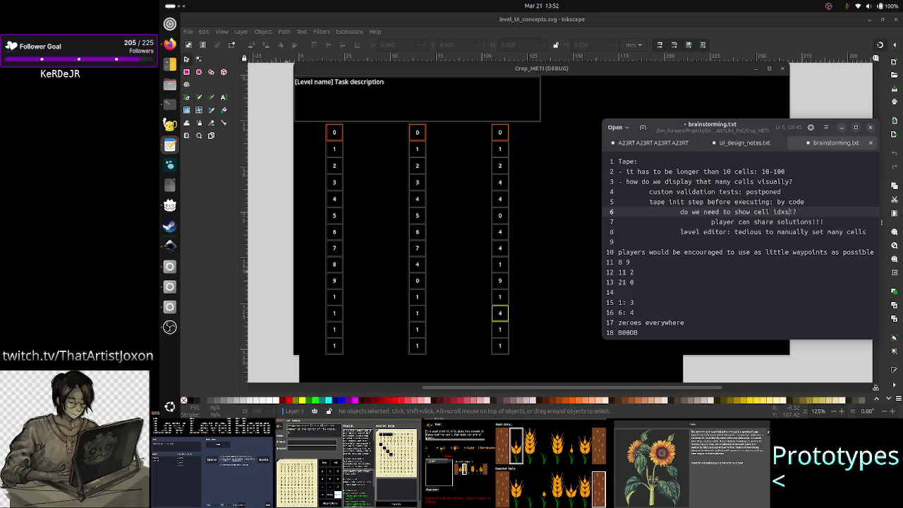
type("vosial")
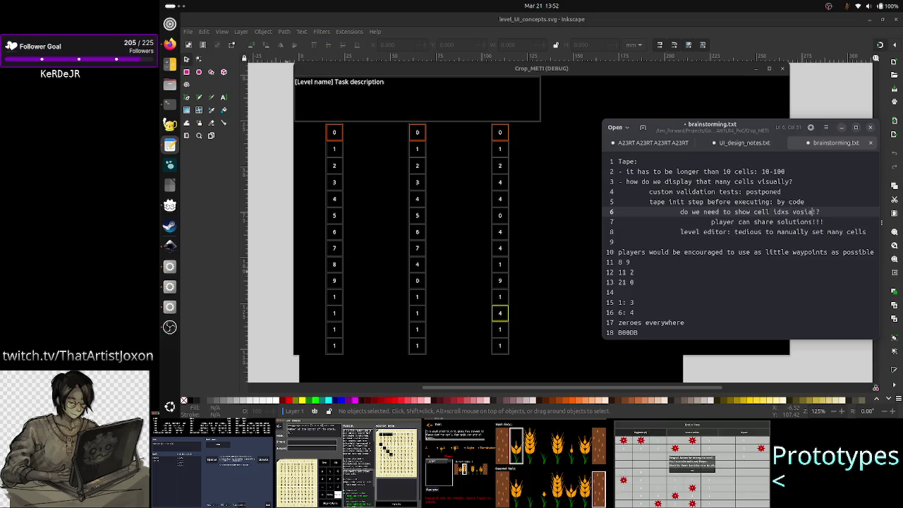
key("BackSpace")
key("BackSpace")
type("isually")
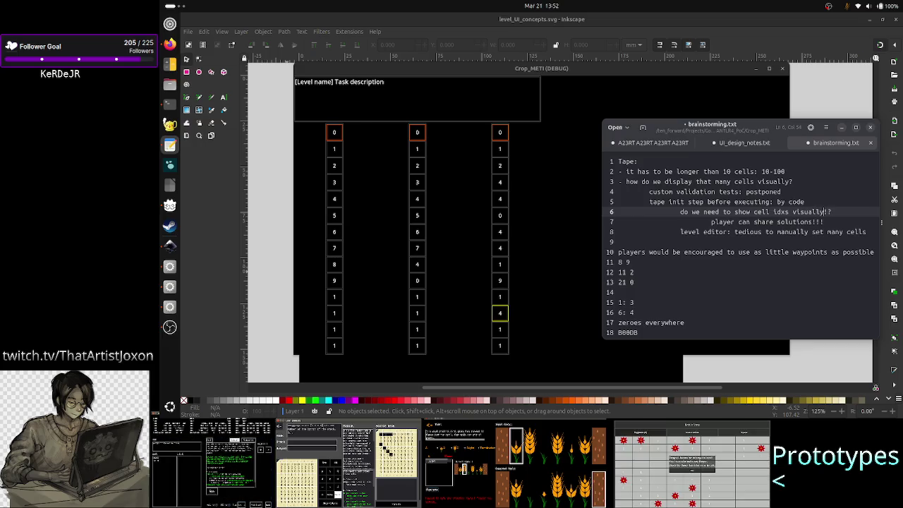
Step: Outdent line 7 and change 'player' to 'players'
key("Up")
key("Up")
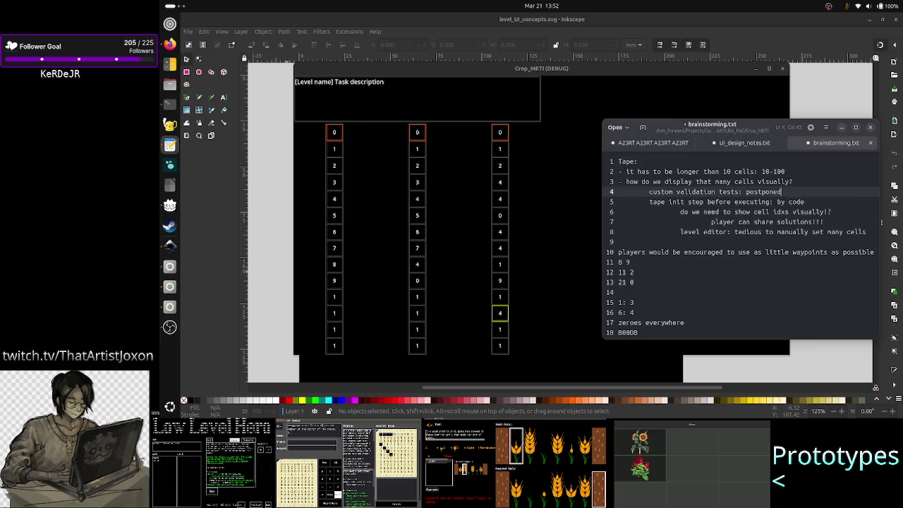
key("Down")
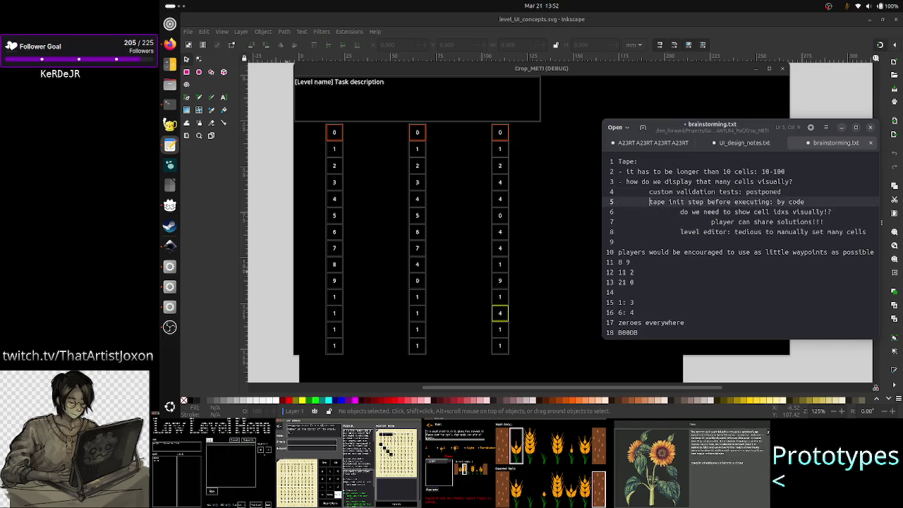
left_click(682, 212)
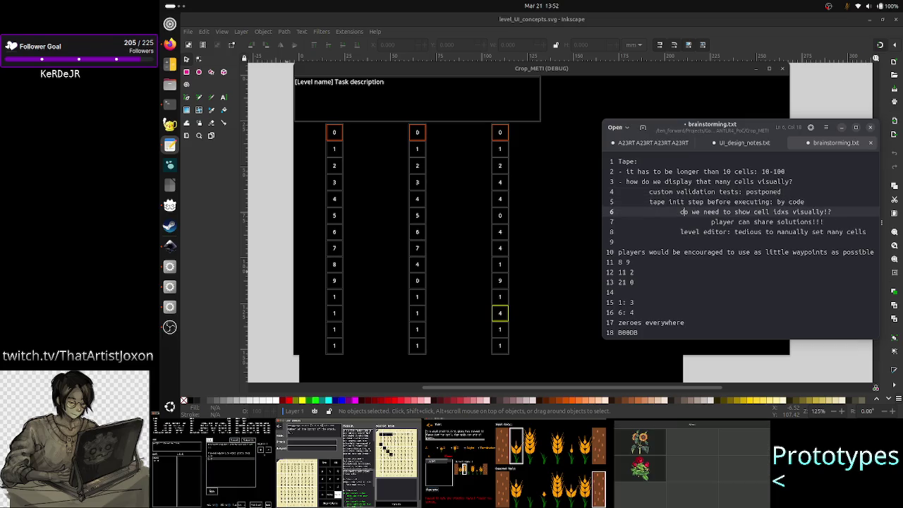
key("Down")
key("Delete")
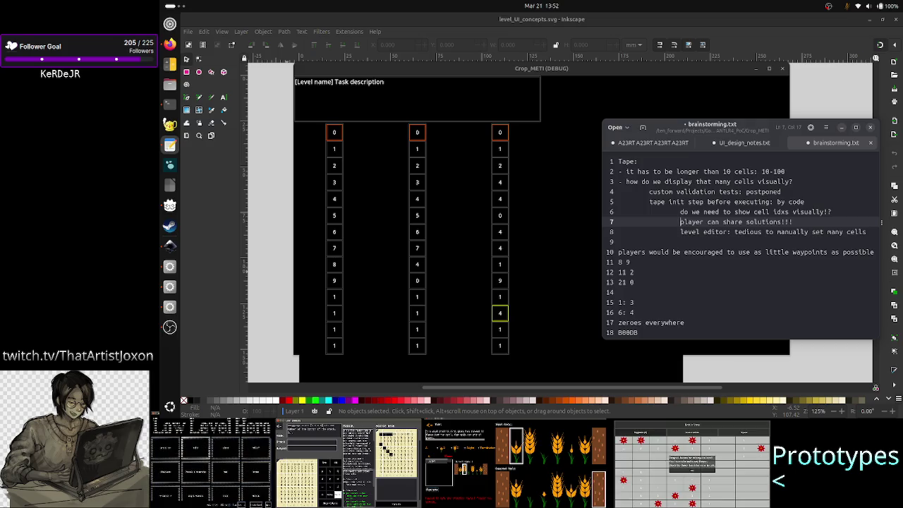
key("Right")
key("Right")
key("Right")
key("Right")
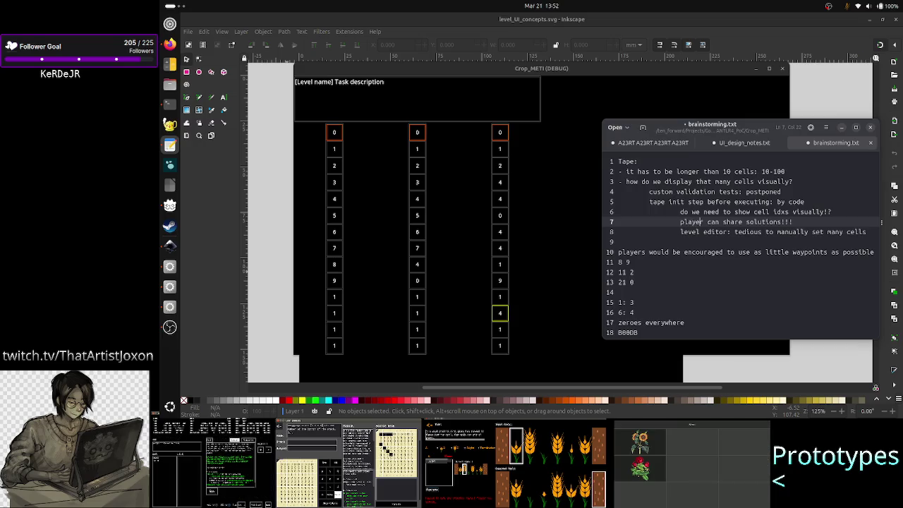
key("Right")
key("Right")
type("s")
Step: Outdent the 'level editor' line 8 by one level
key("Down")
key("Left")
key("Left")
key("Left")
key("Left")
key("Left")
key("Left")
key("BackSpace")
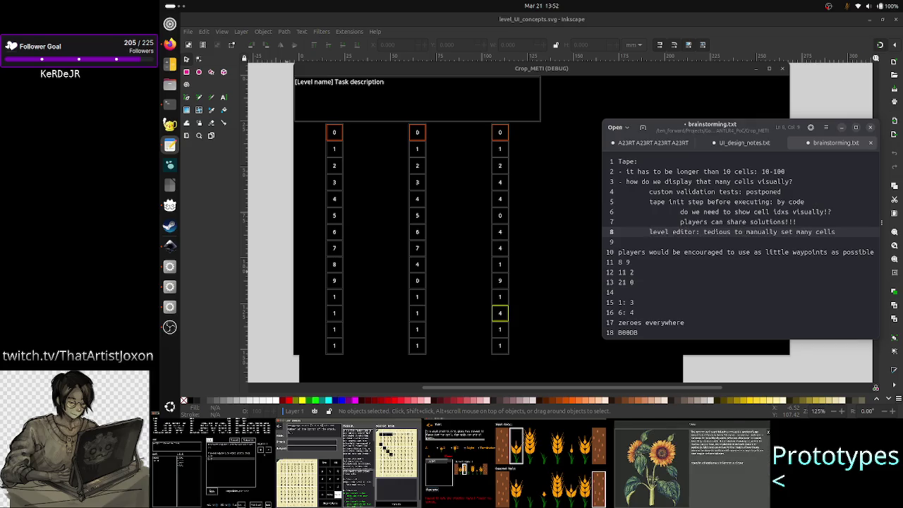
key("End")
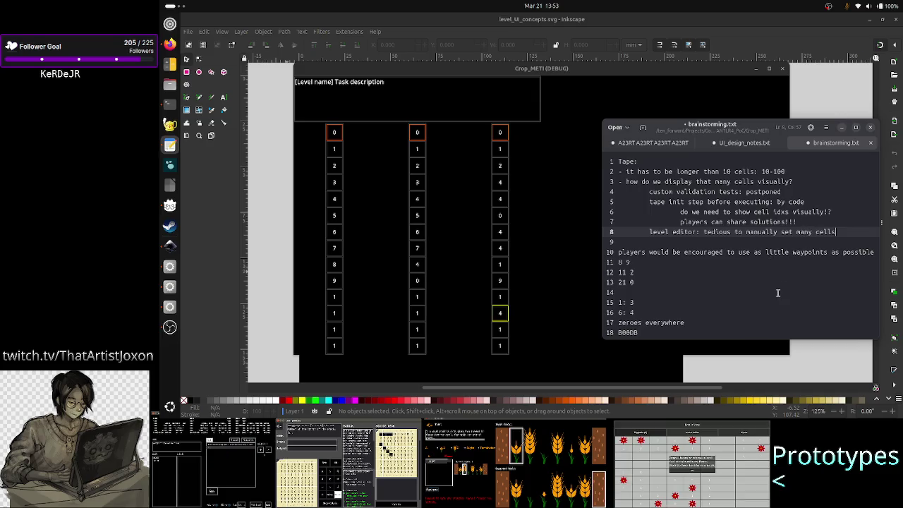
Step: Replace the tedium remark so line 8 reads 'level editor: could we reuse the tape init syntax'
key("BackSpace")
key("BackSpace")
key("BackSpace")
key("BackSpace")
key("BackSpace")
key("BackSpace")
key("BackSpace")
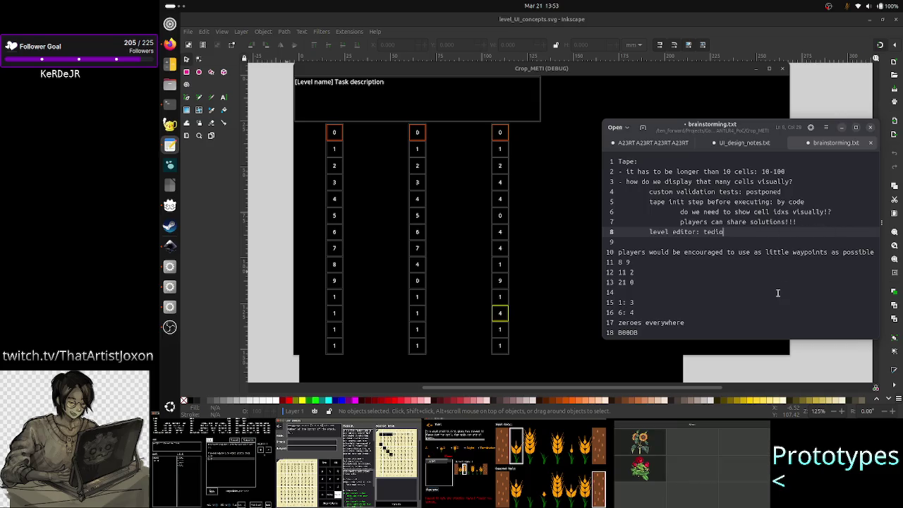
key("BackSpace")
key("BackSpace")
key("BackSpace")
key("BackSpace")
key("BackSpace")
key("BackSpace")
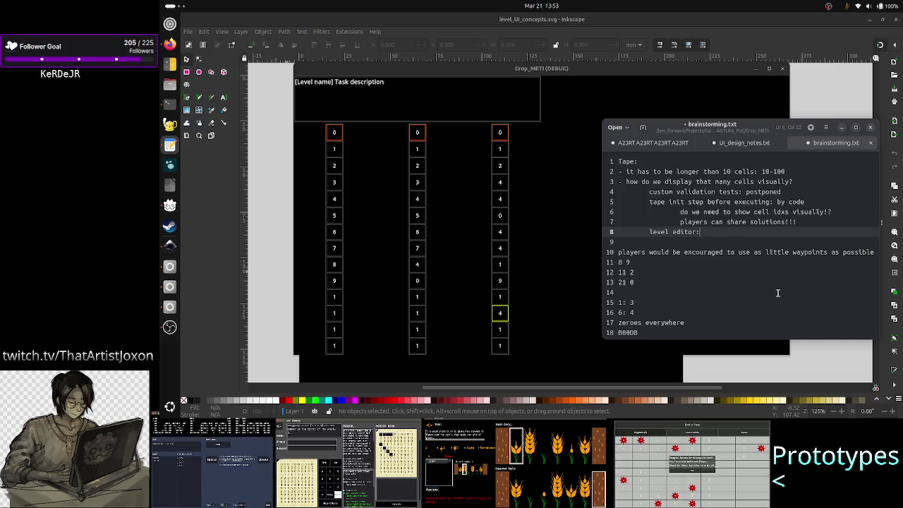
key("BackSpace")
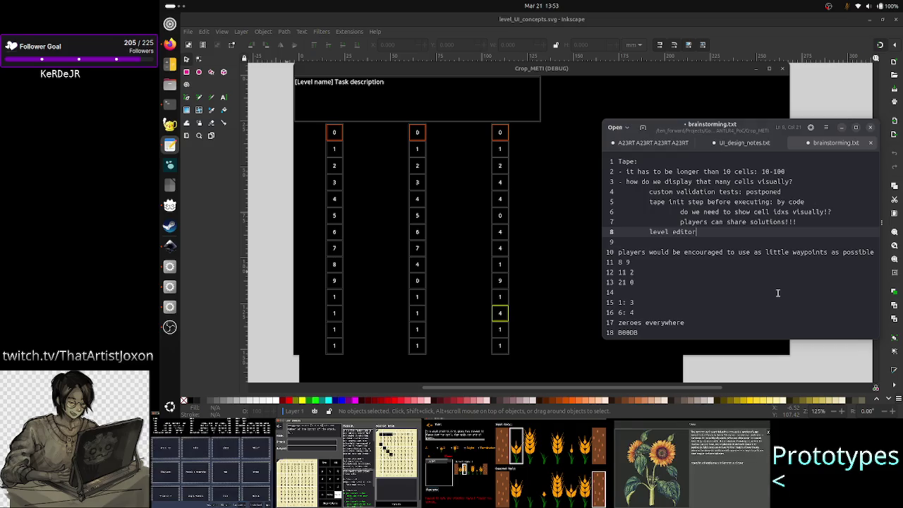
type(":")
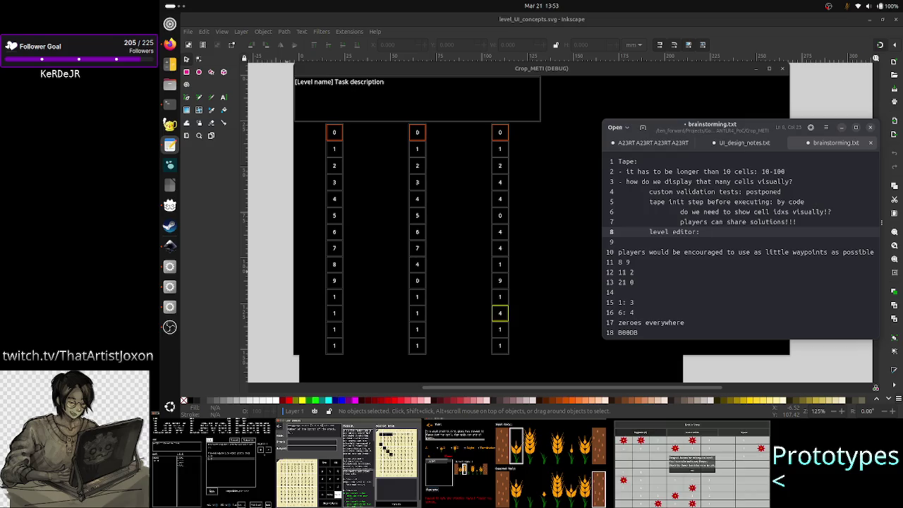
type("co")
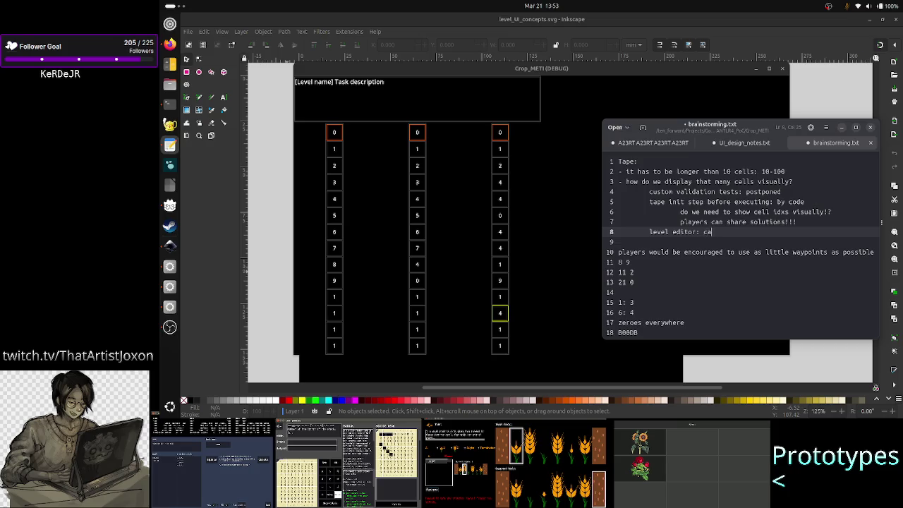
type("uld we reuse")
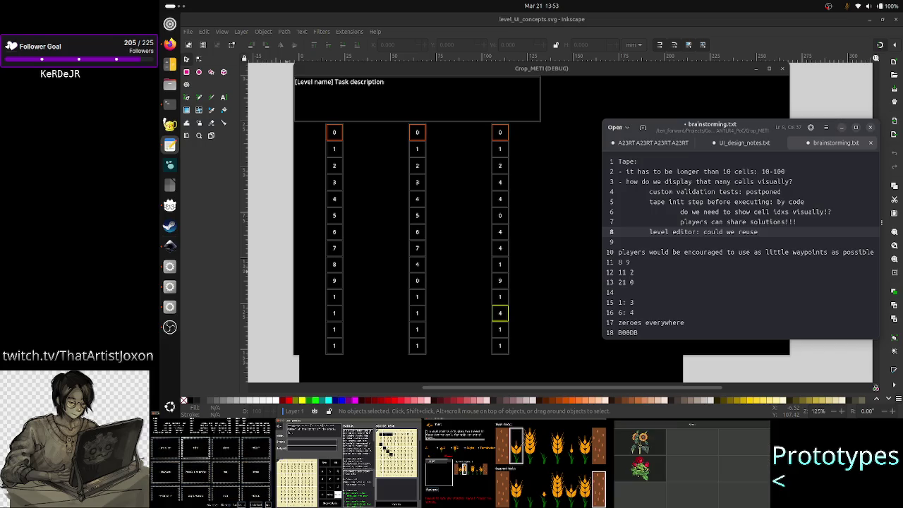
type(" the ")
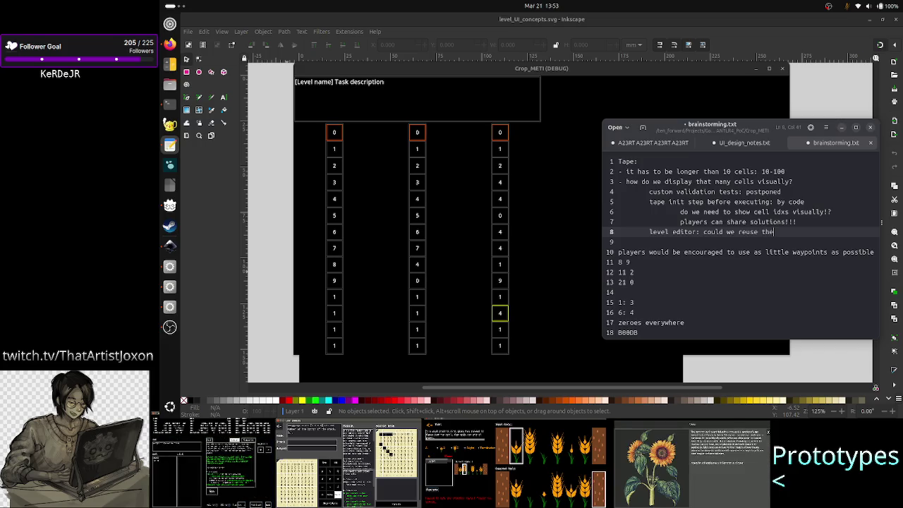
type("tape init syntax")
left_click(618, 241)
left_click(629, 262)
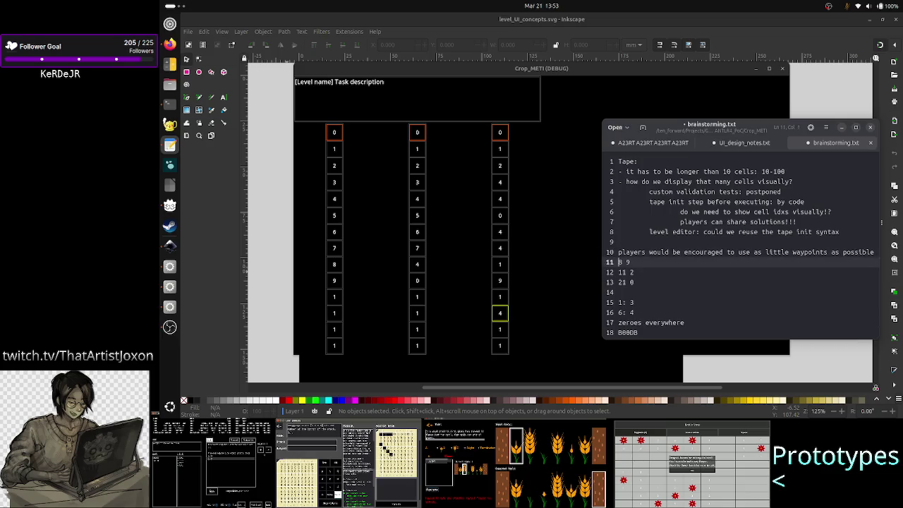
Step: Turn line 12's example into the range '11-20 2'
key("shift+Down")
key("shift+Down")
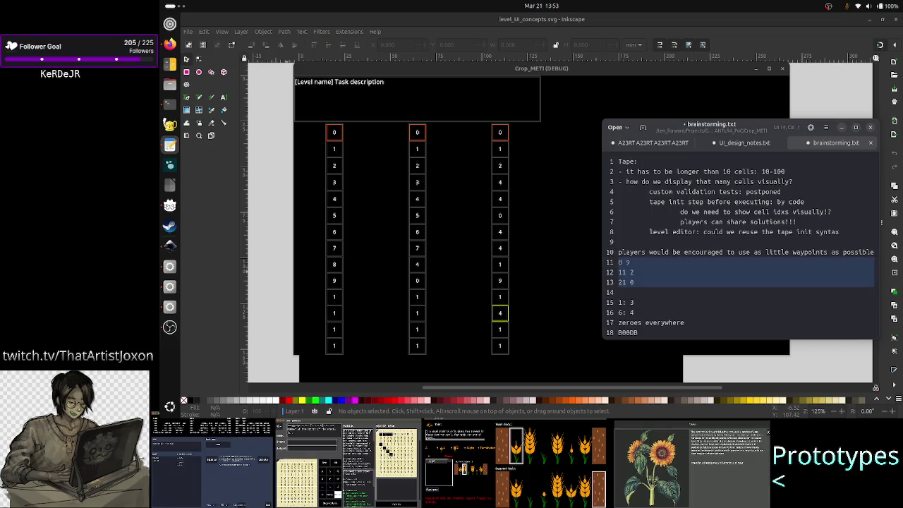
key("shift+End")
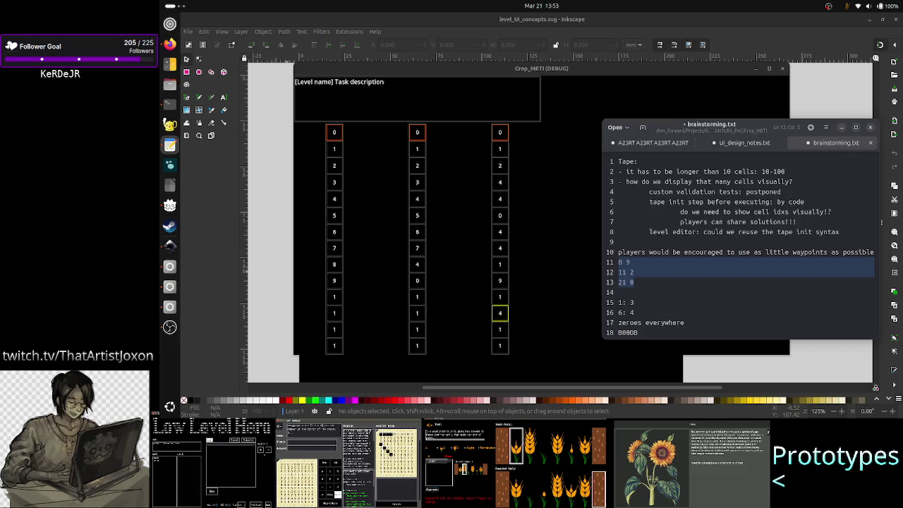
left_click(618, 261)
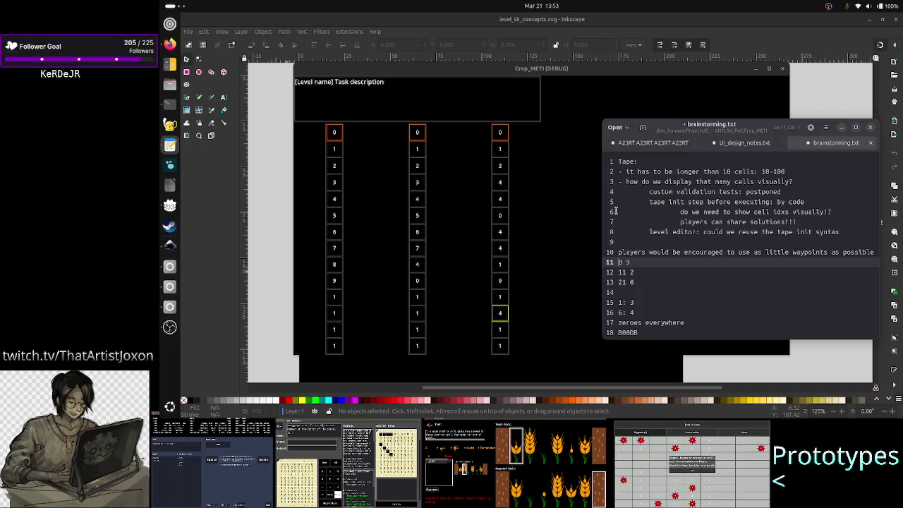
left_click_drag(648, 261, 648, 266)
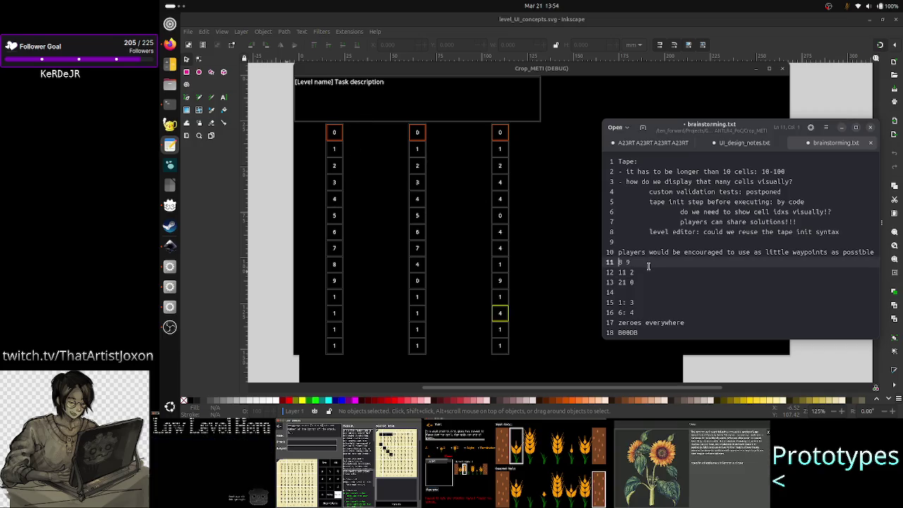
key("shift+Down")
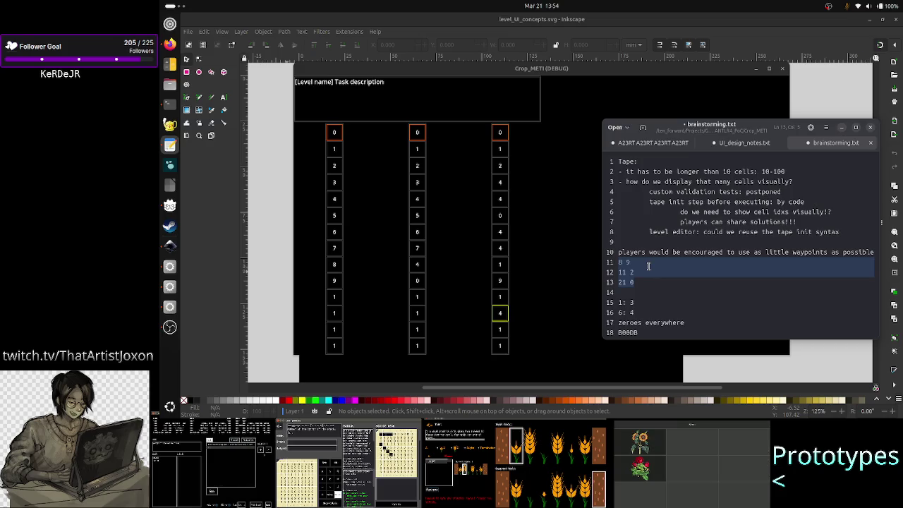
key("Up")
key("Down")
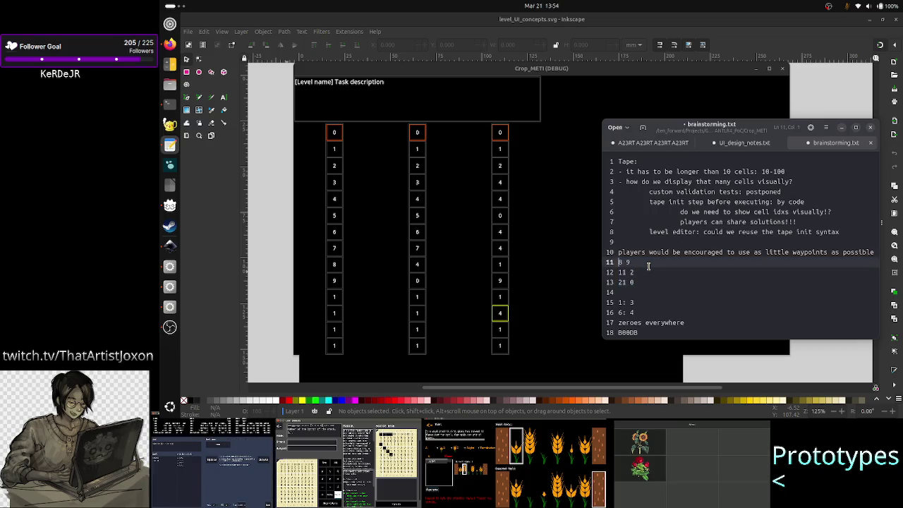
key("Right")
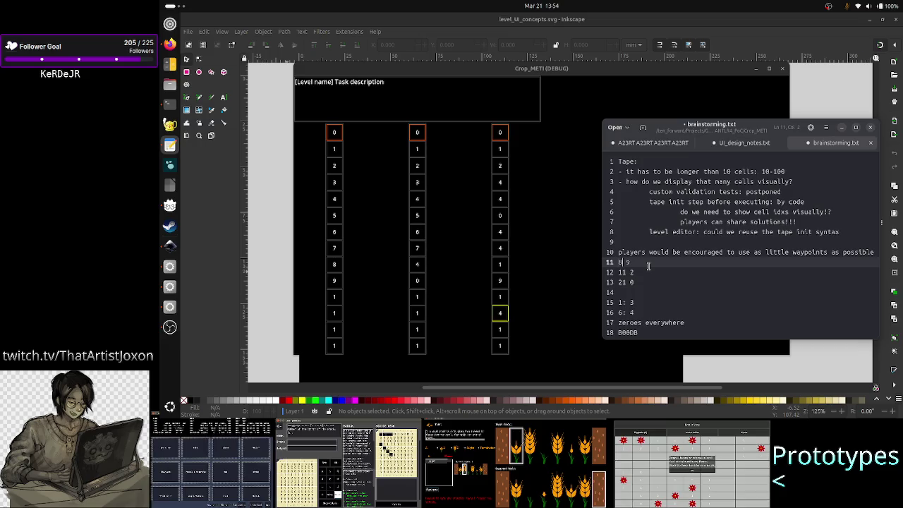
type("-")
key("BackSpace")
key("Down")
key("Down")
key("Up")
type("-")
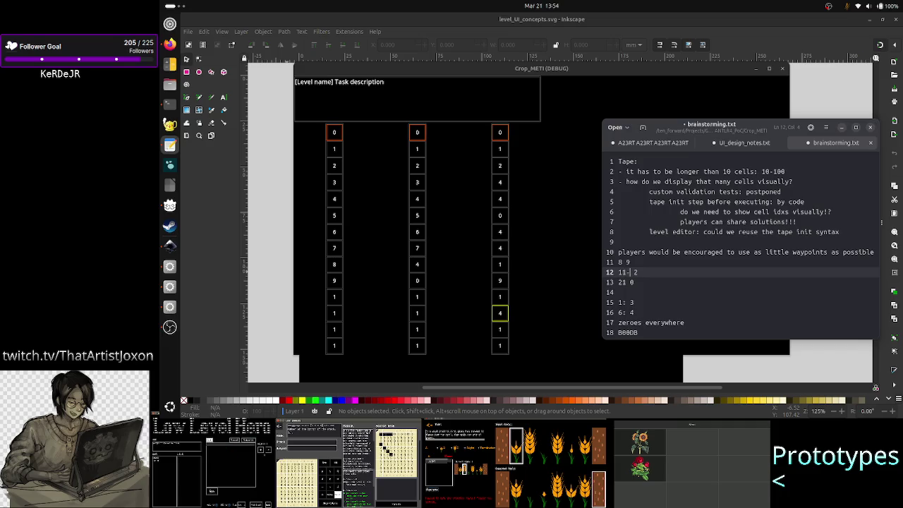
type("20")
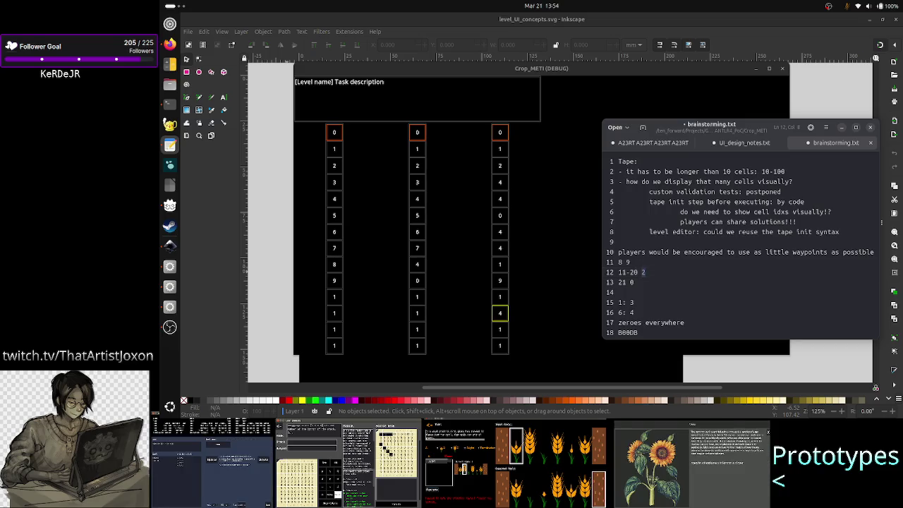
key("shift+Left")
key("shift+Left")
key("shift+Left")
key("shift+Left")
key("shift+Left")
key("Right")
Step: Rewrite line 13's example as the range '21-99 0'
key("shift+Home")
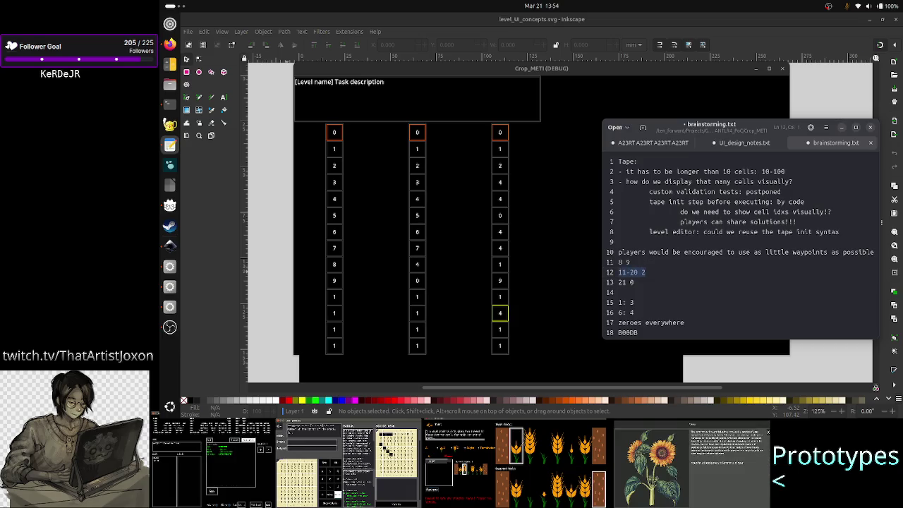
key("Right")
key("Left")
key("Left")
key("Left")
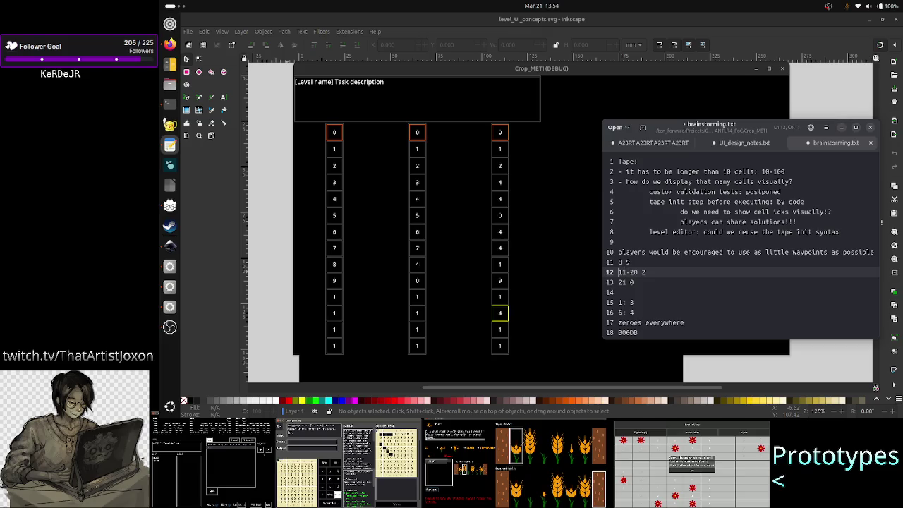
key("Right")
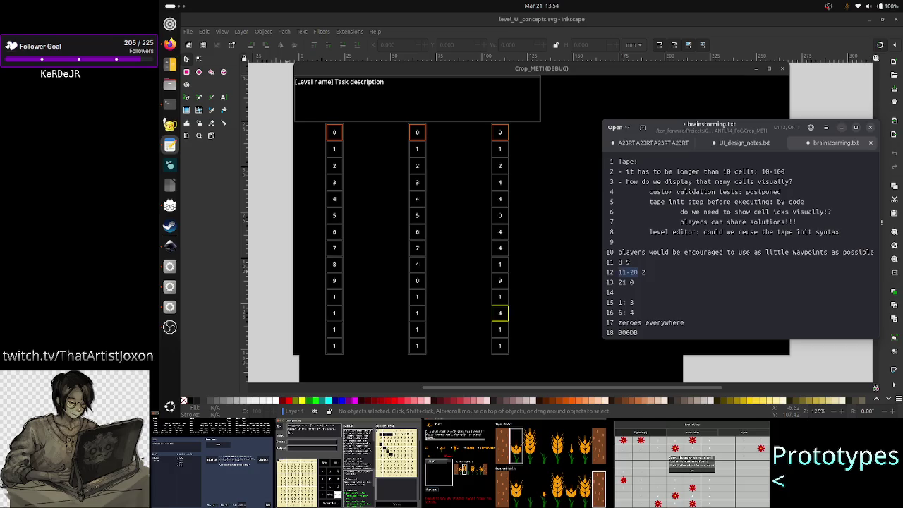
key("shift+End")
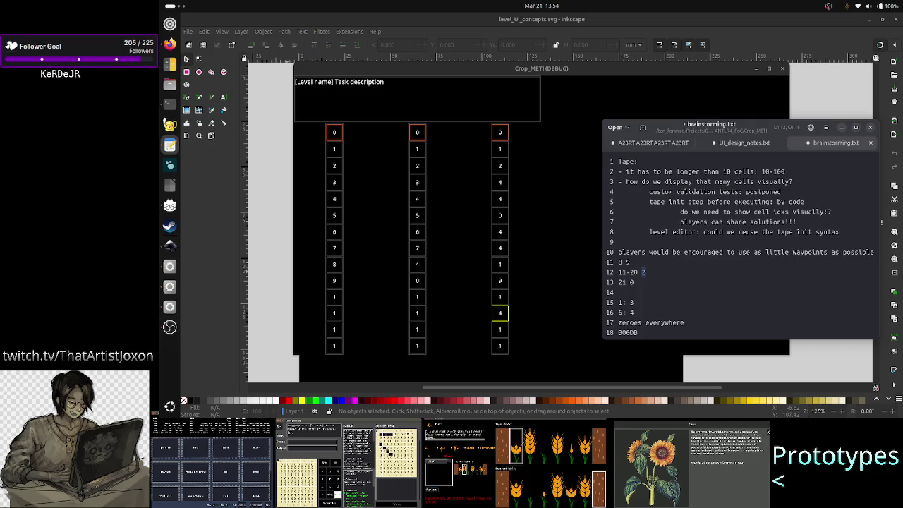
left_click(630, 282)
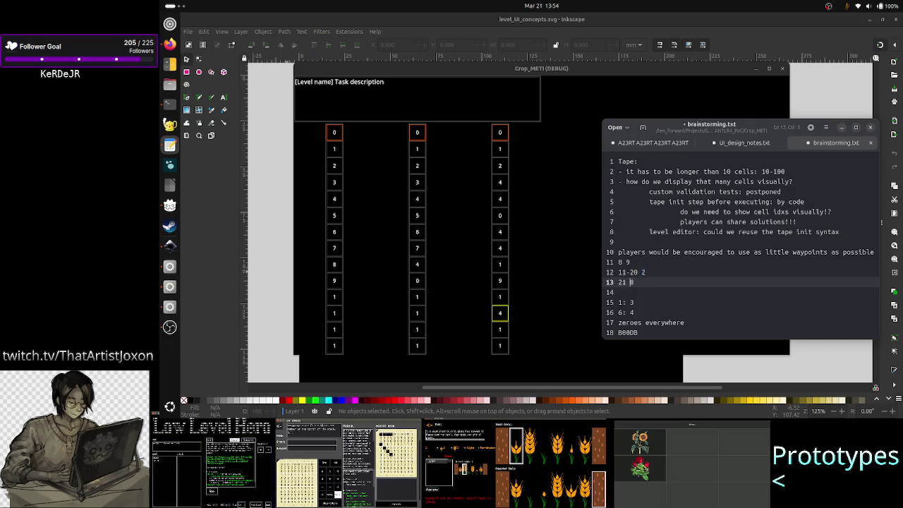
type("1")
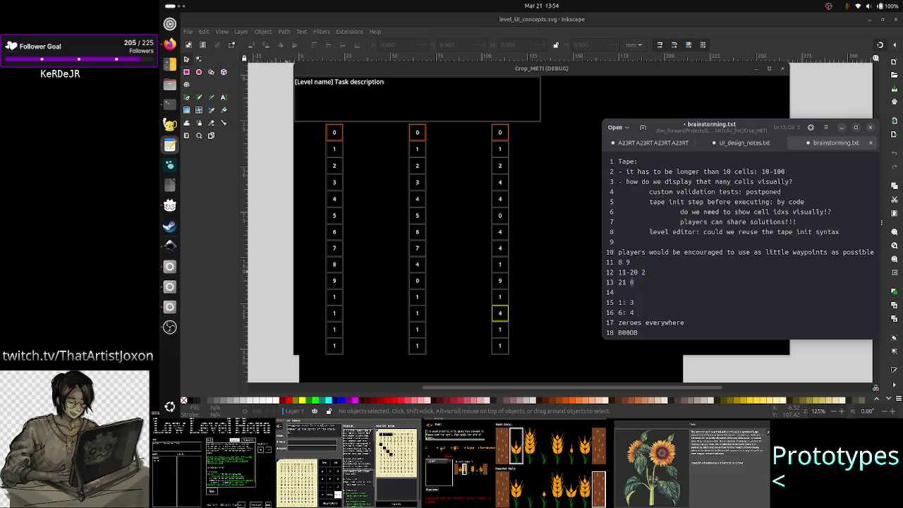
key("Left")
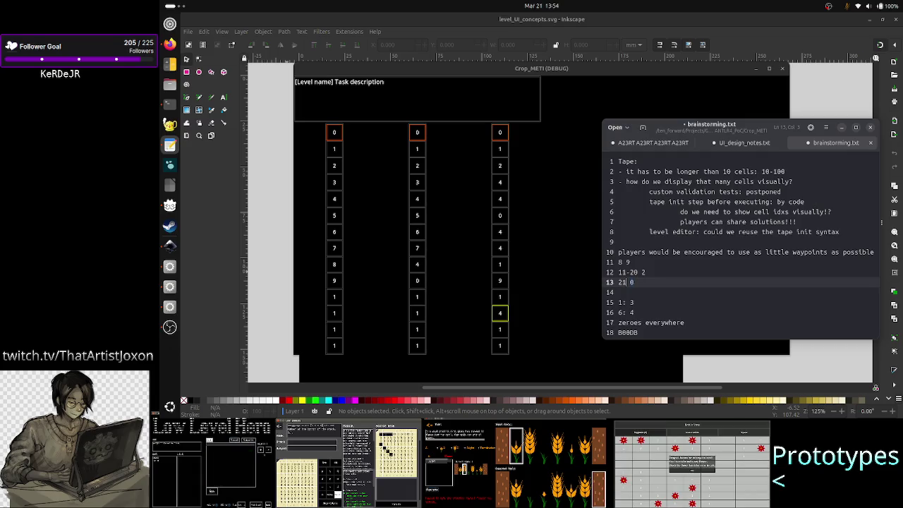
type("-99")
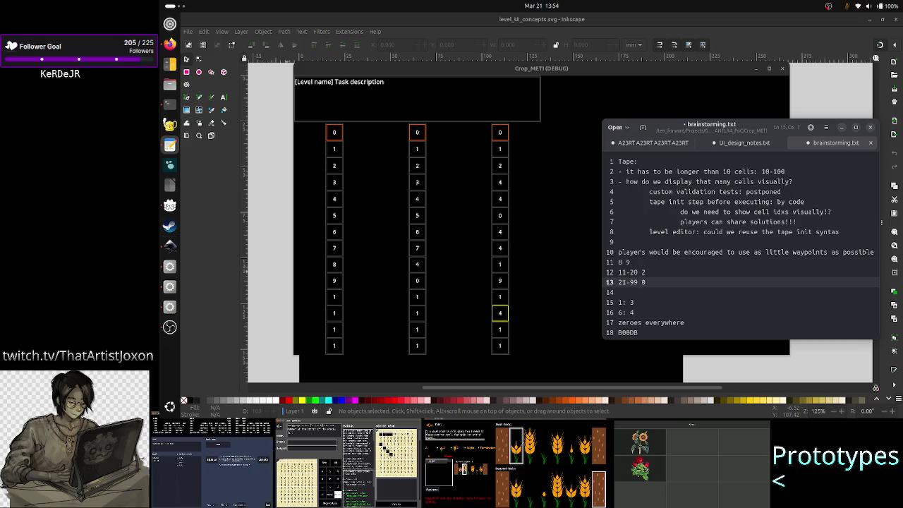
Step: Make line 11's example the range '8-8 9'
key("Up")
key("Up")
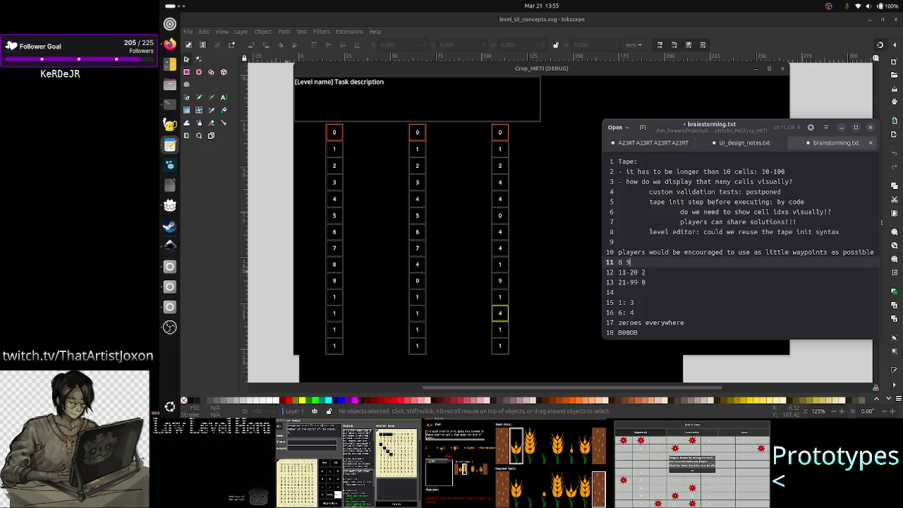
key("Left")
key("Left")
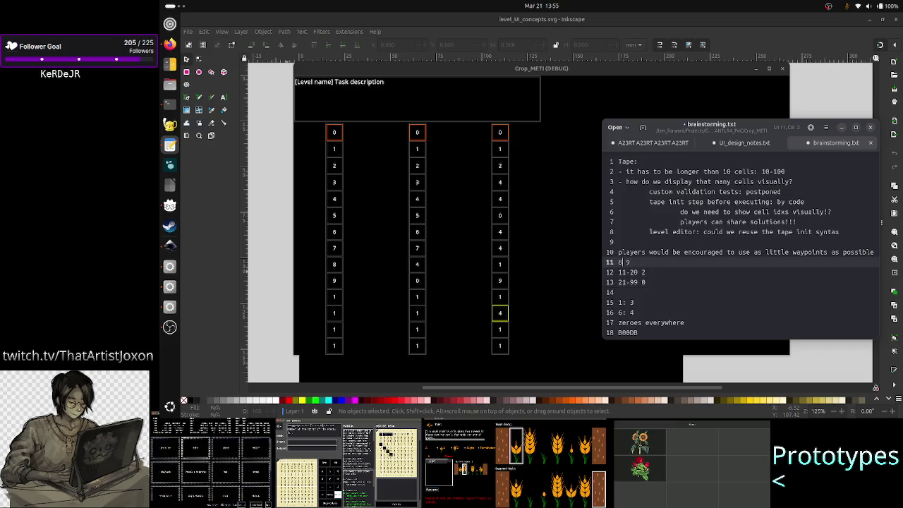
key("Down")
key("Up")
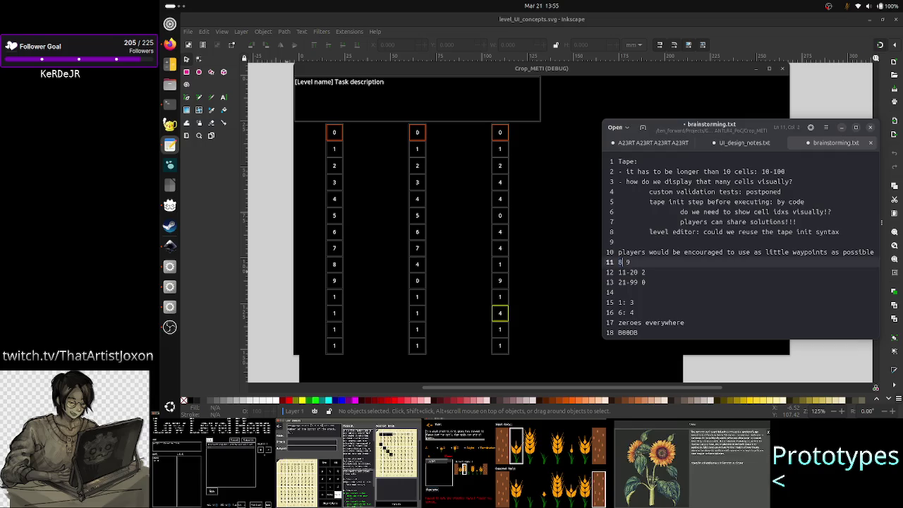
type("-8")
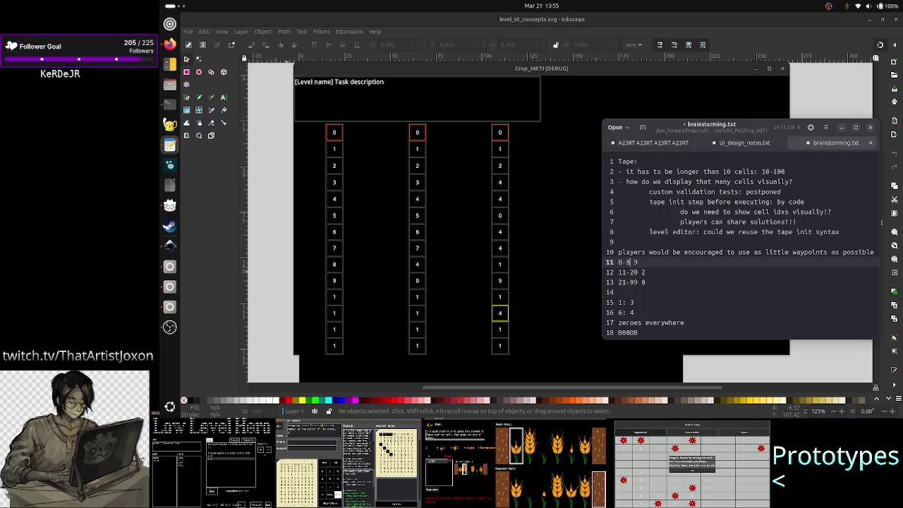
key("shift+Home")
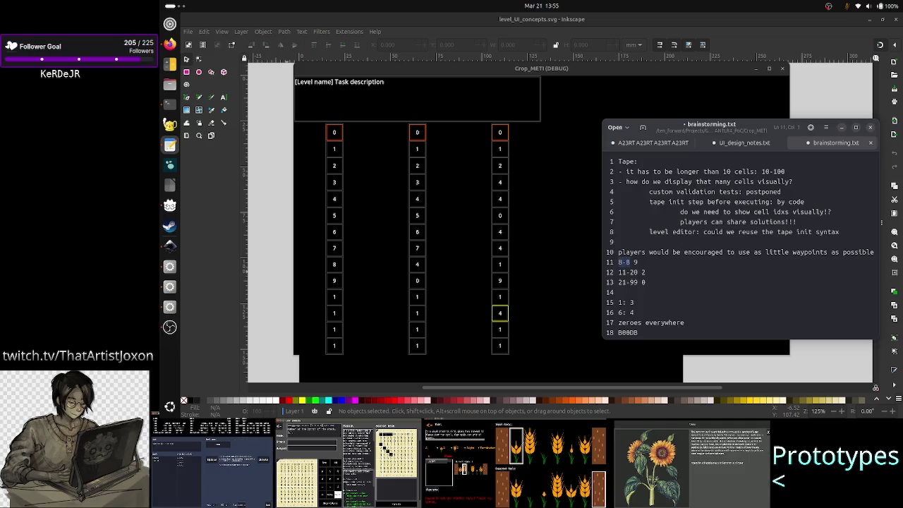
key("End")
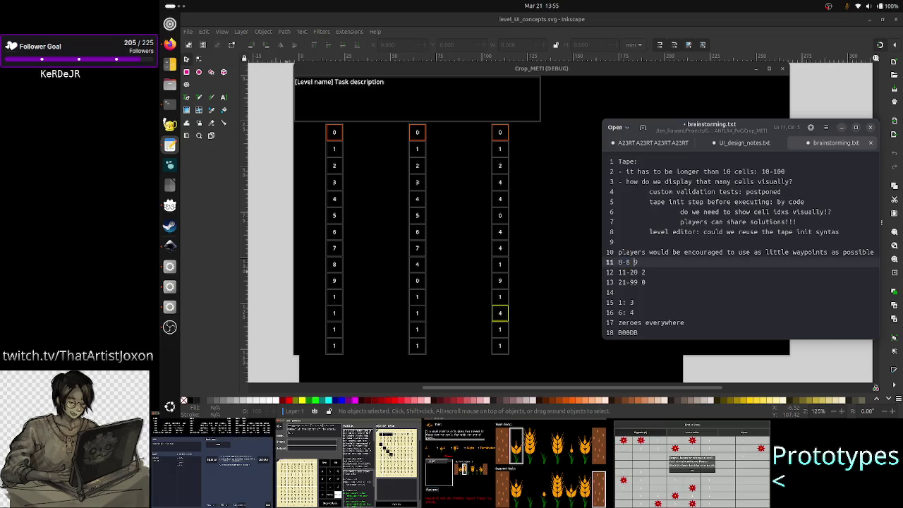
key("Up")
key("Up")
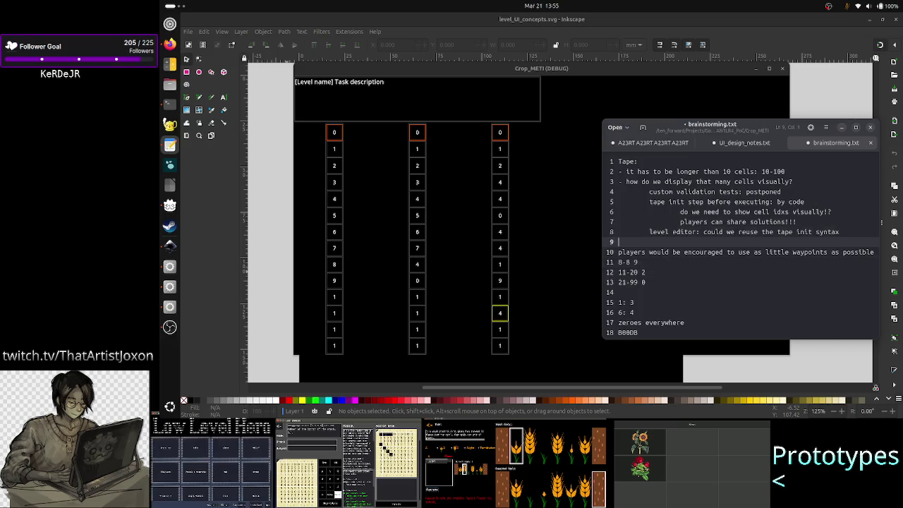
Step: Reword line 8 to 'level editor: reuses the tape init syntax'
key("Up")
key("Right")
key("Right")
key("Right")
key("Left")
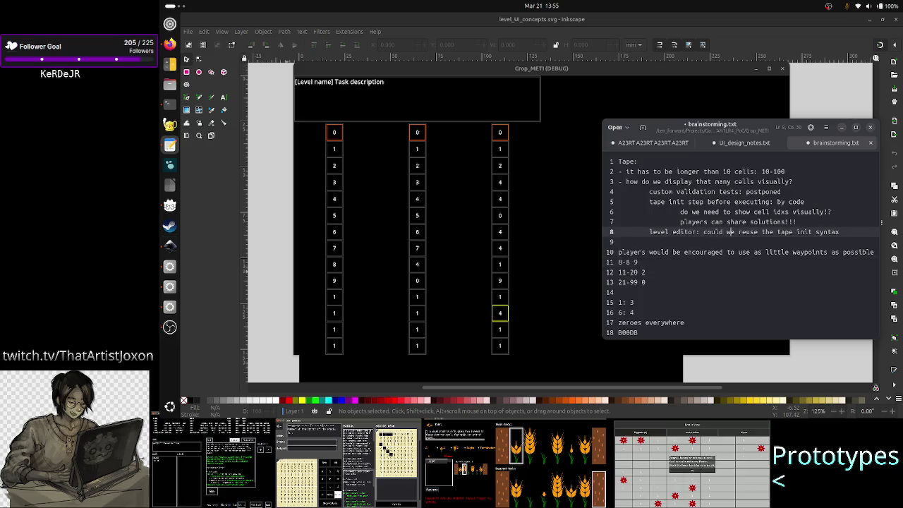
key("Right")
key("Delete")
key("BackSpace")
key("BackSpace")
key("BackSpace")
key("BackSpace")
key("BackSpace")
key("BackSpace")
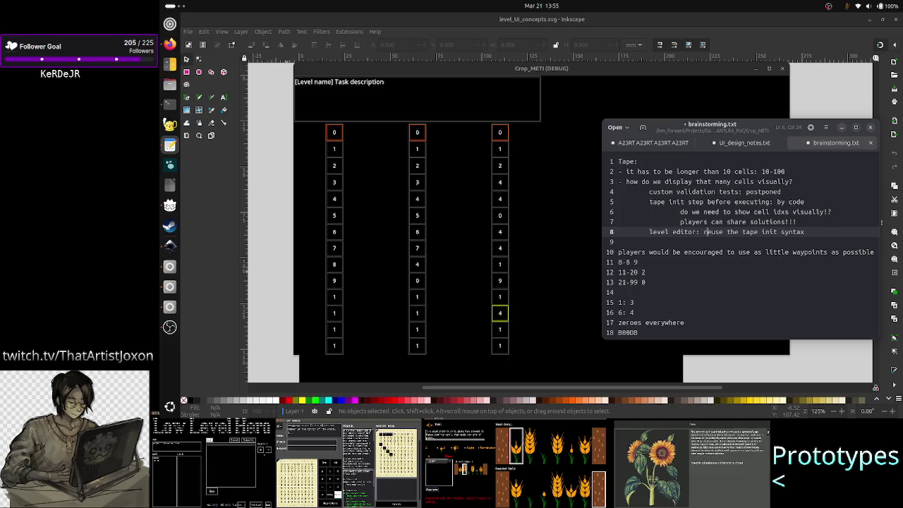
key("Right")
key("Right")
key("Right")
key("Right")
type("s")
key("Right")
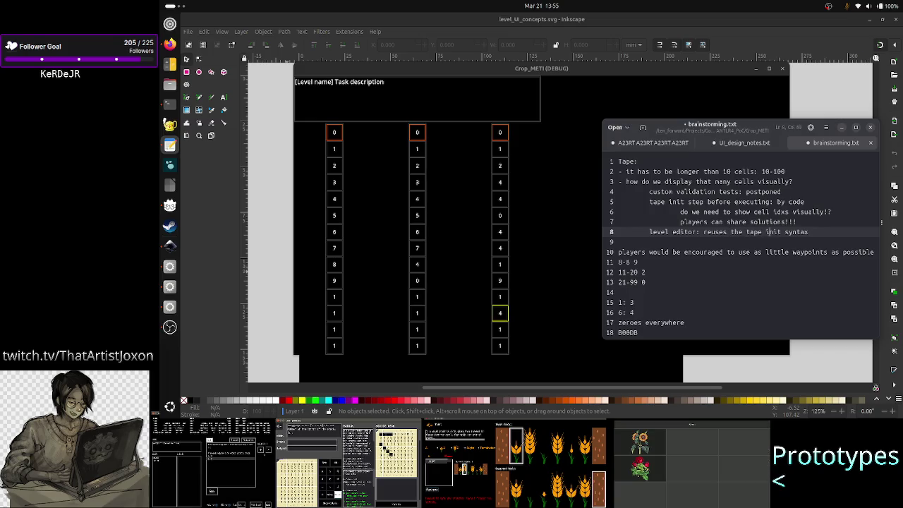
key("Right")
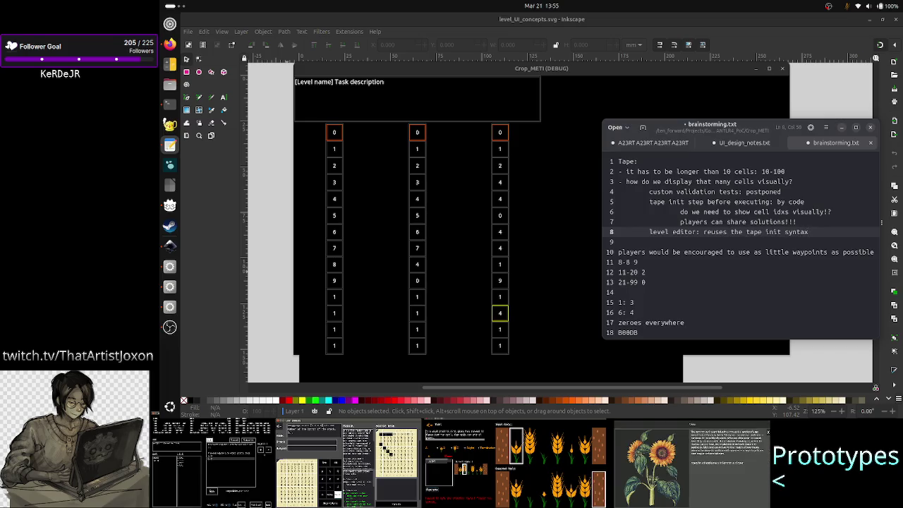
Step: Replace 'before executing: by code' on line 5 with 'in code: range/value syntax'
key("Up")
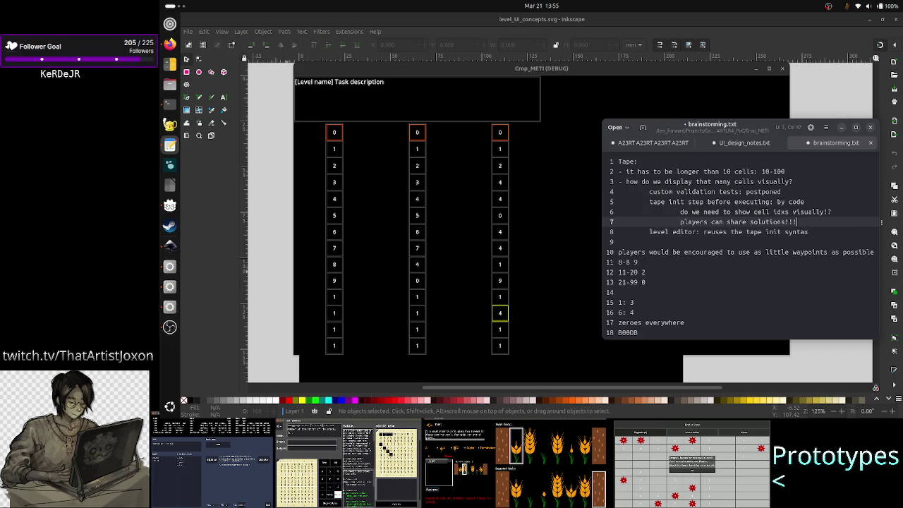
key("Up")
key("Up")
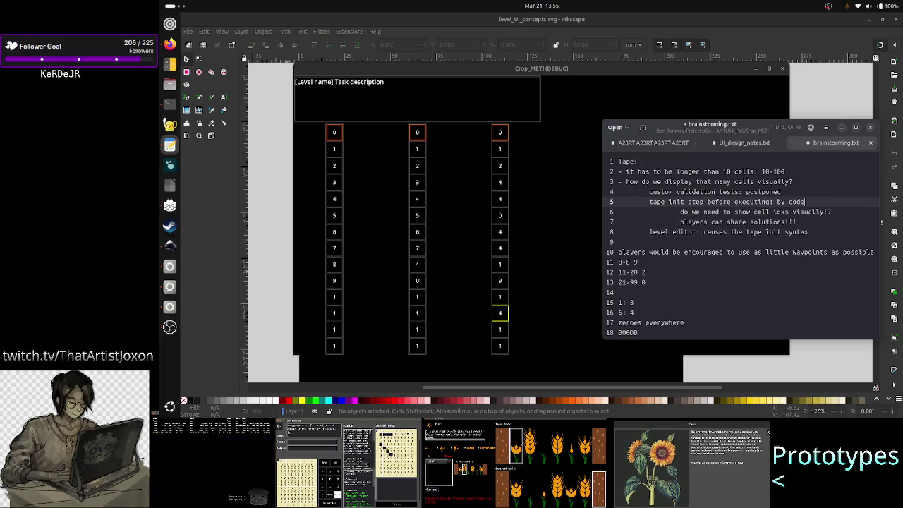
type("/")
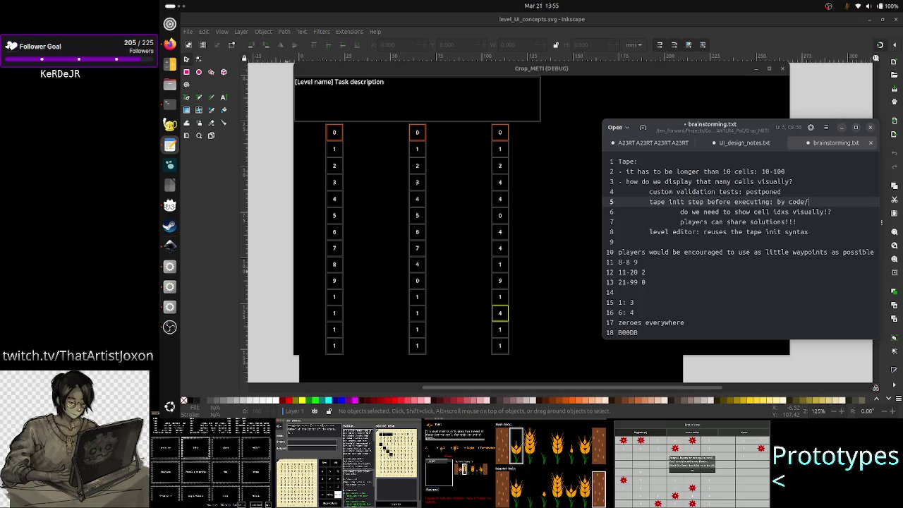
type("new")
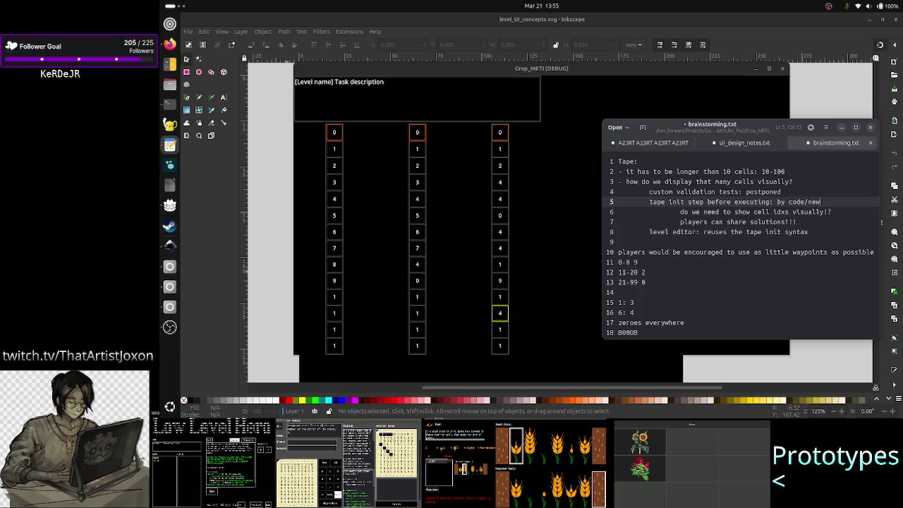
key("BackSpace")
key("BackSpace")
key("BackSpace")
type("range")
key("BackSpace")
key("BackSpace")
key("BackSpace")
key("BackSpace")
key("BackSpace")
key("BackSpace")
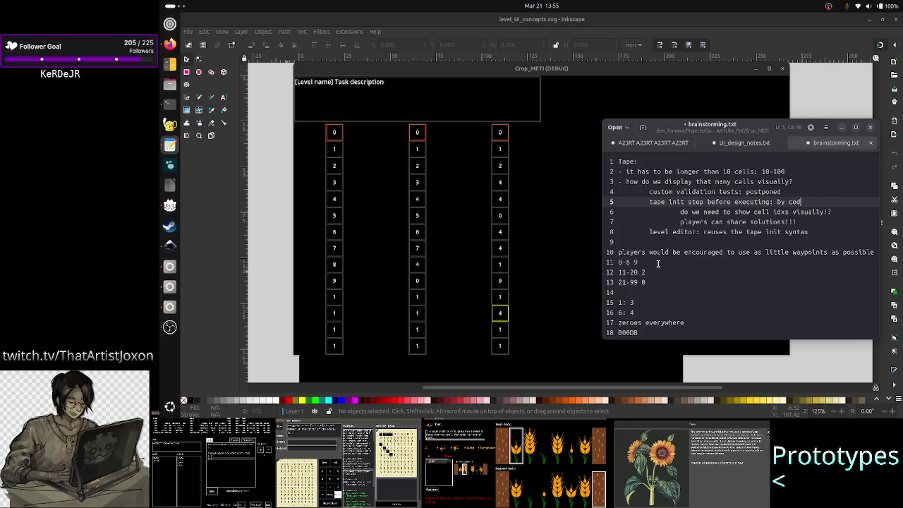
key("BackSpace")
key("BackSpace")
key("BackSpace")
key("BackSpace")
key("BackSpace")
key("BackSpace")
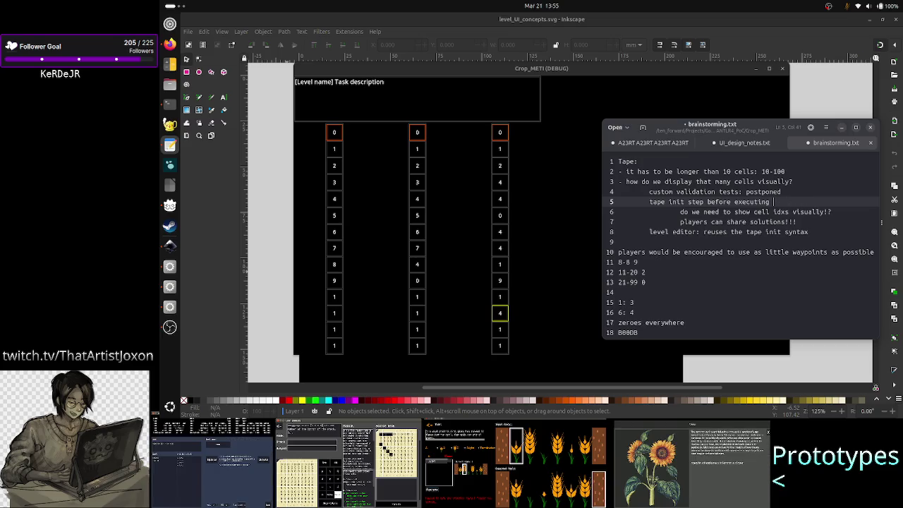
type("don")
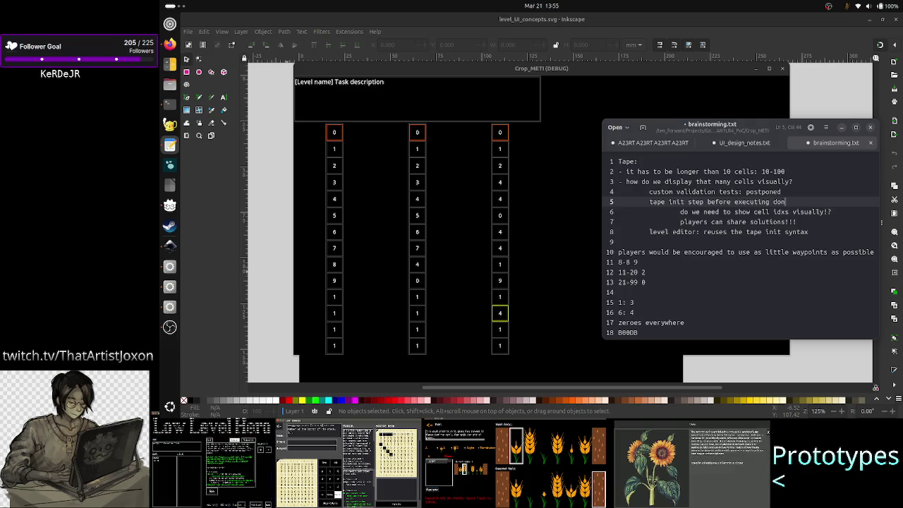
key("BackSpace")
key("BackSpace")
key("BackSpace")
key("BackSpace")
key("BackSpace")
key("BackSpace")
key("BackSpace")
type("in c")
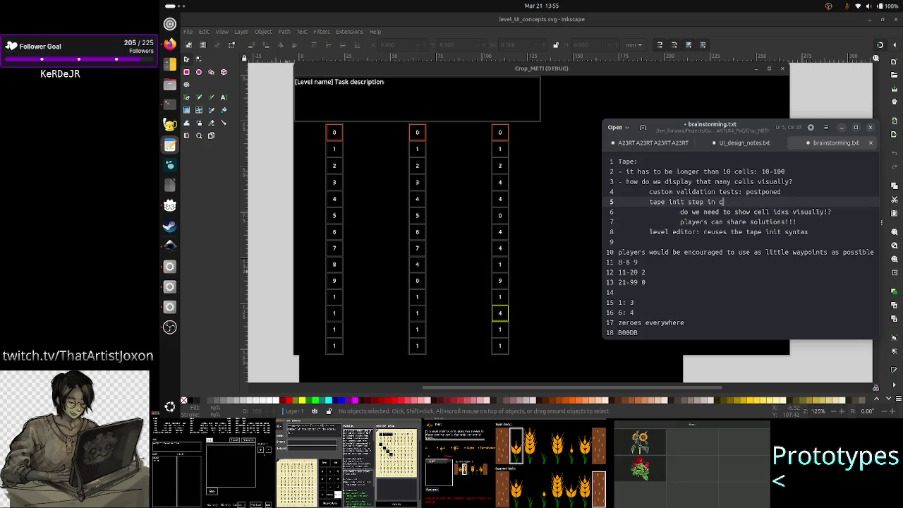
type("ode:")
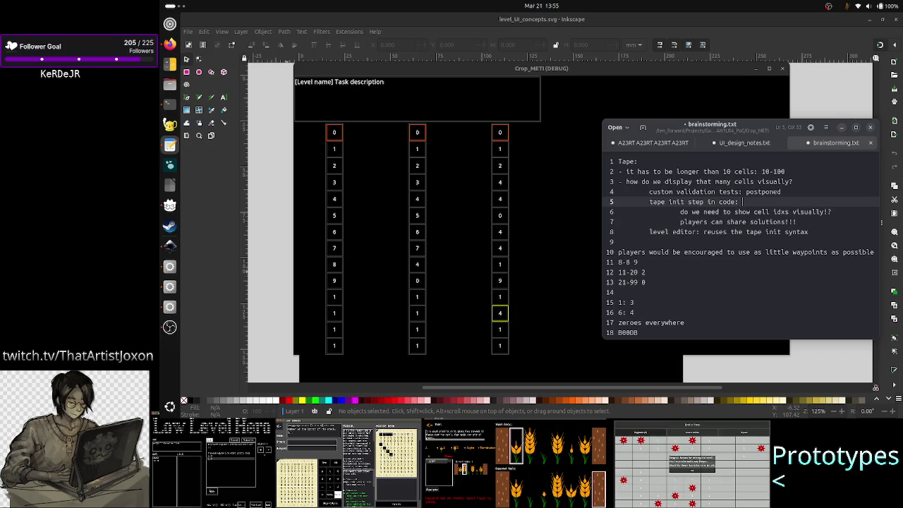
type("range(")
type("/value sy")
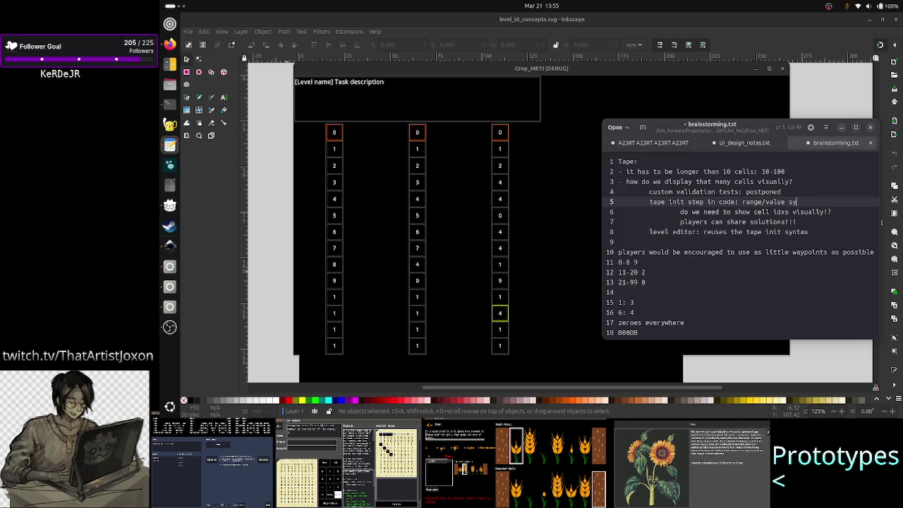
type("ntax")
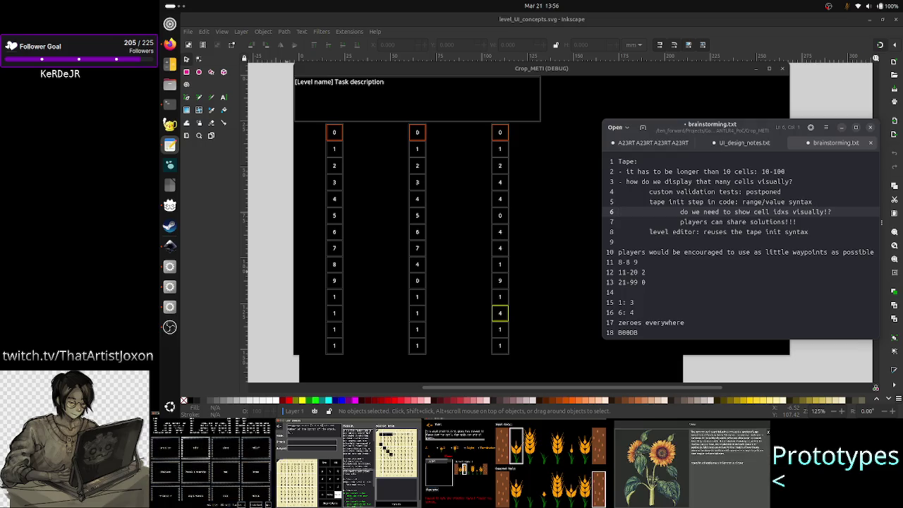
Step: Move 'do we need to show cell idxs visually!?' onto a new indented line under the tape-length note
left_click(619, 221)
key("Up")
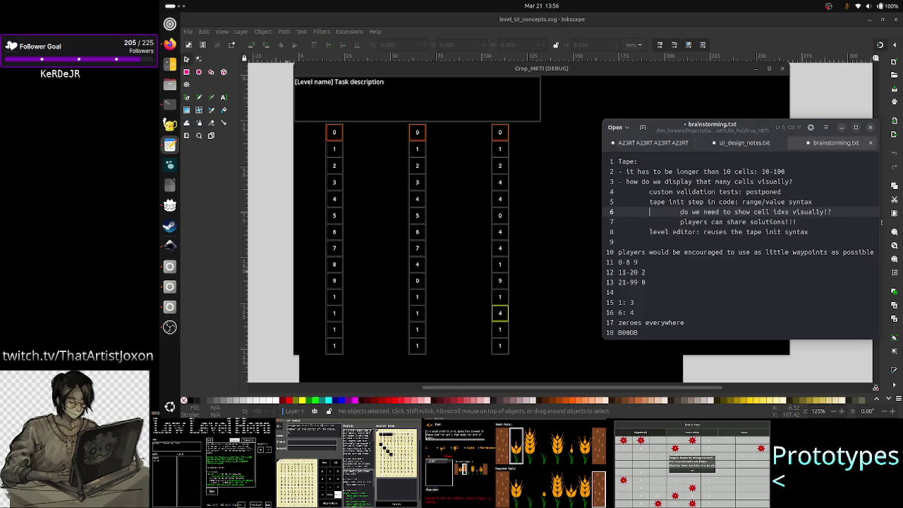
key("Home")
key("shift+End")
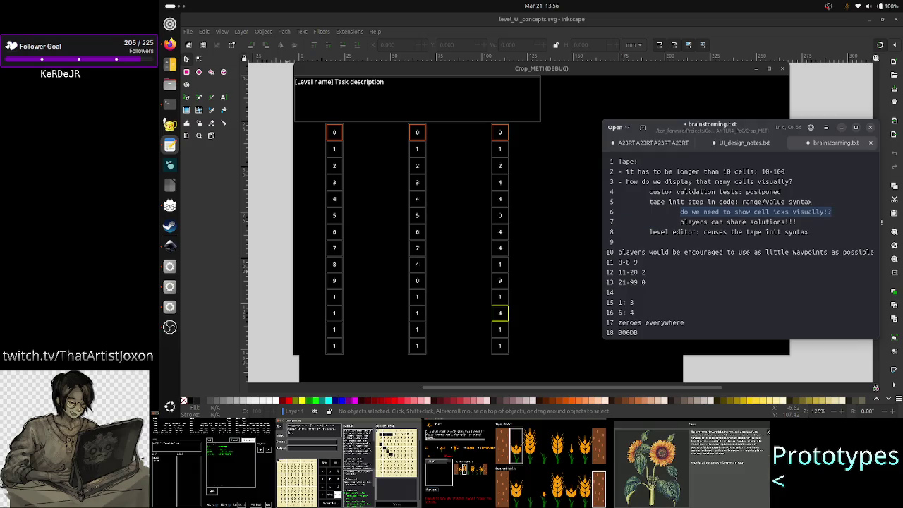
key("BackSpace")
key("BackSpace")
key("BackSpace")
key("BackSpace")
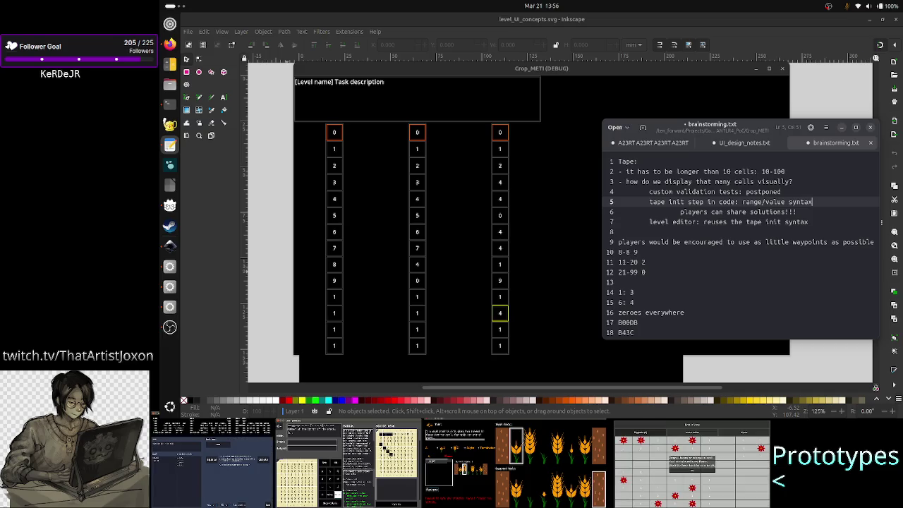
key("Up")
key("Up")
key("Up")
key("Return")
key("Tab")
type("do we need to show cell idxs visually!?")
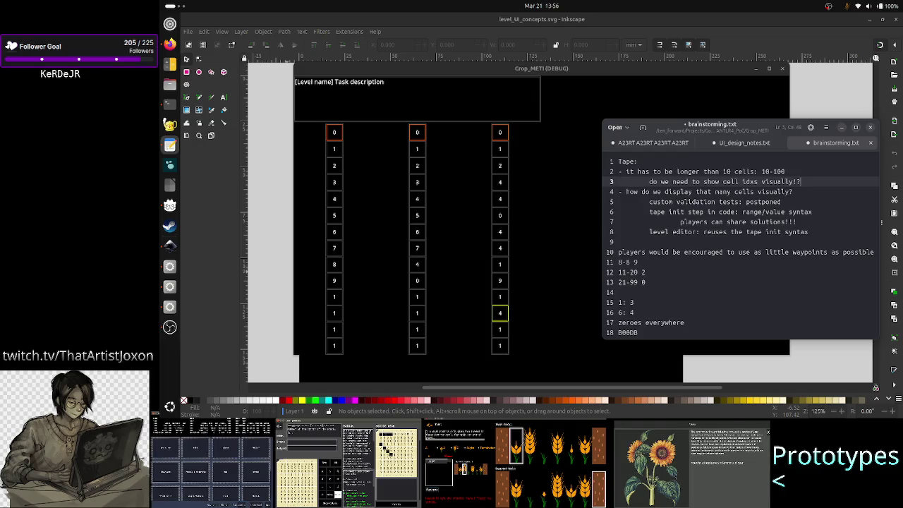
key("Right")
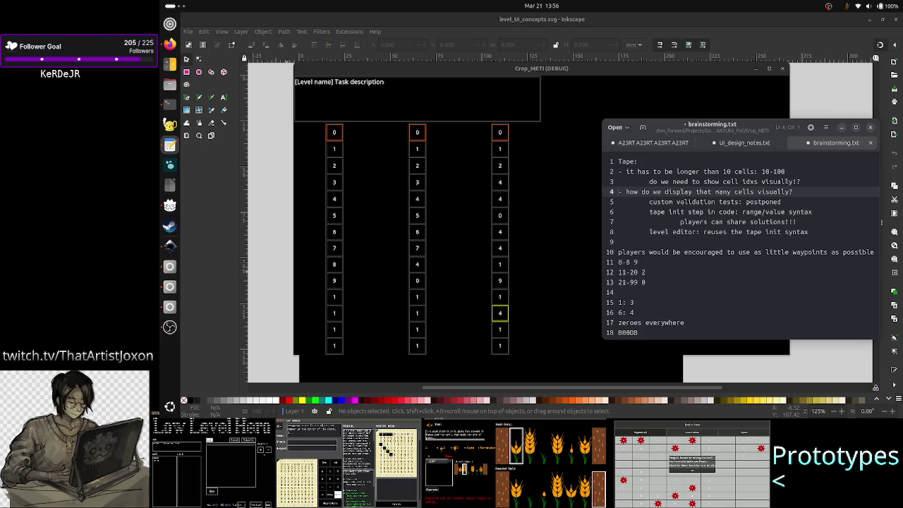
left_click(619, 202)
Step: Cut the four indented tape notes and paste them directly under the Tape: heading
key("shift+Down")
key("shift+Down")
key("shift+Down")
key("shift+Down")
key("shift+Left")
key("ctrl+c")
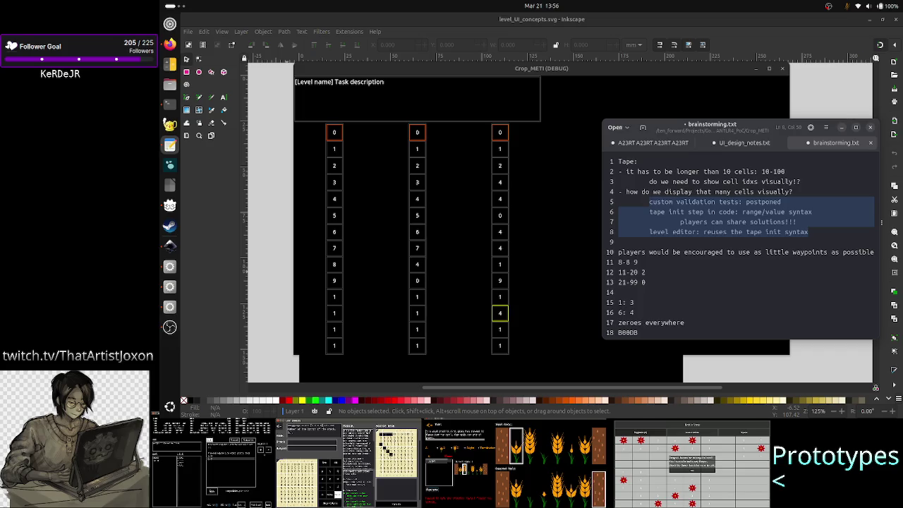
key("Delete")
key("Up")
key("Up")
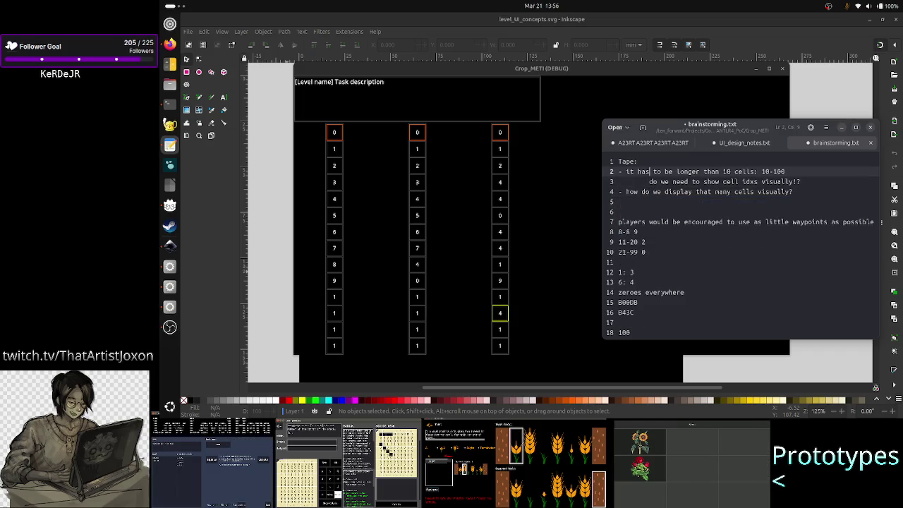
key("Up")
key("Up")
key("End")
key("Return")
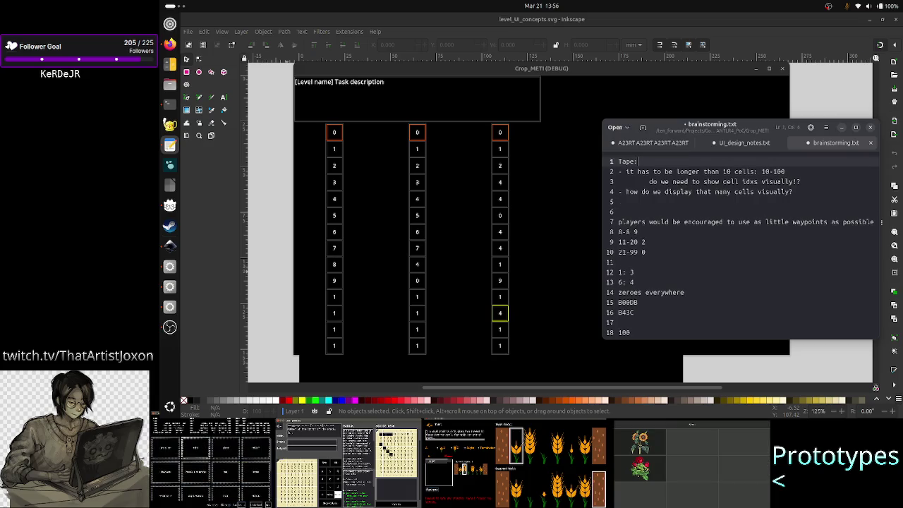
key("ctrl+v")
Step: Prefix the custom validation line with a dash bullet
key("Down")
key("Up")
key("Up")
key("Up")
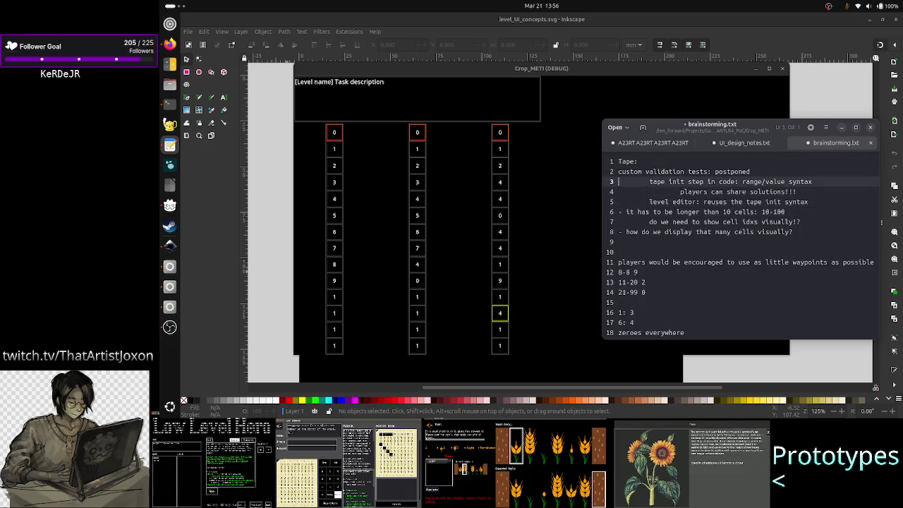
key("Up")
key("Home")
type("-")
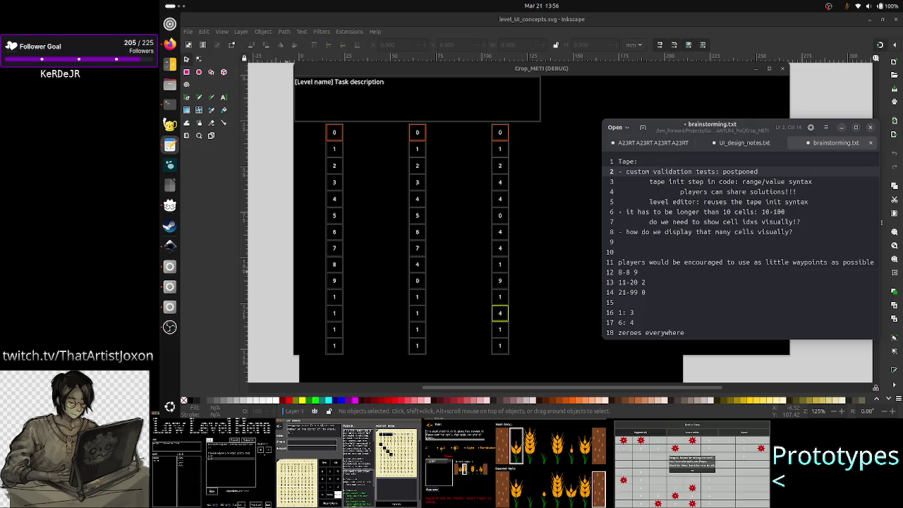
Step: Replace the tape init line's indent with a '-' bullet
left_click(656, 181)
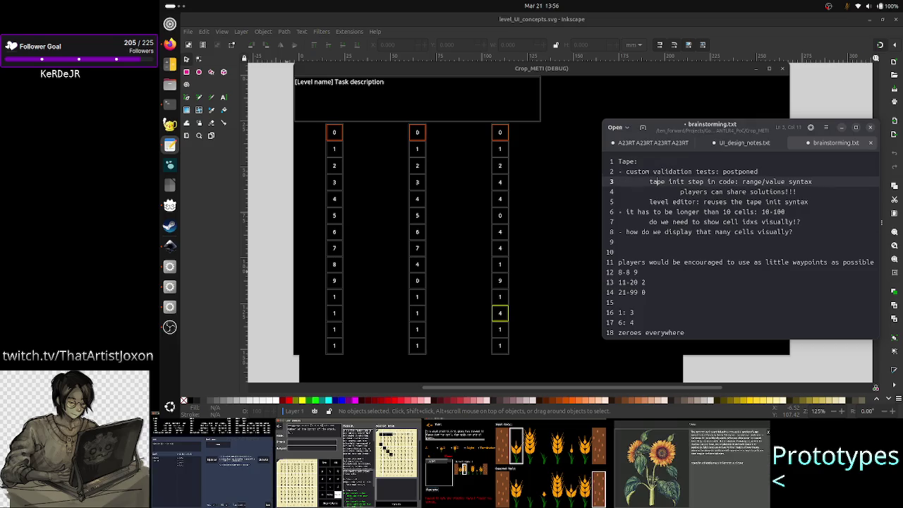
key("BackSpace")
type("-")
key("Down")
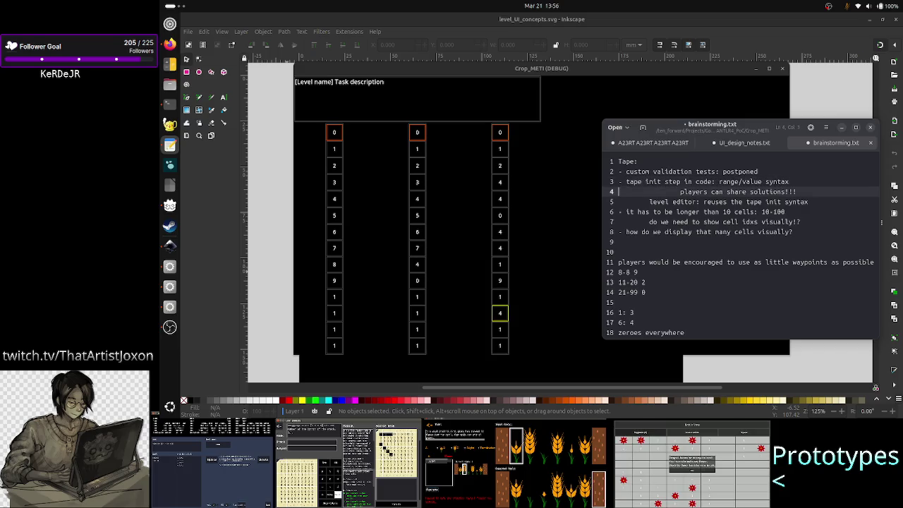
Step: Outdent the players line one level and make 'level editor' a top-level '-' bullet
left_click(683, 191)
key("BackSpace")
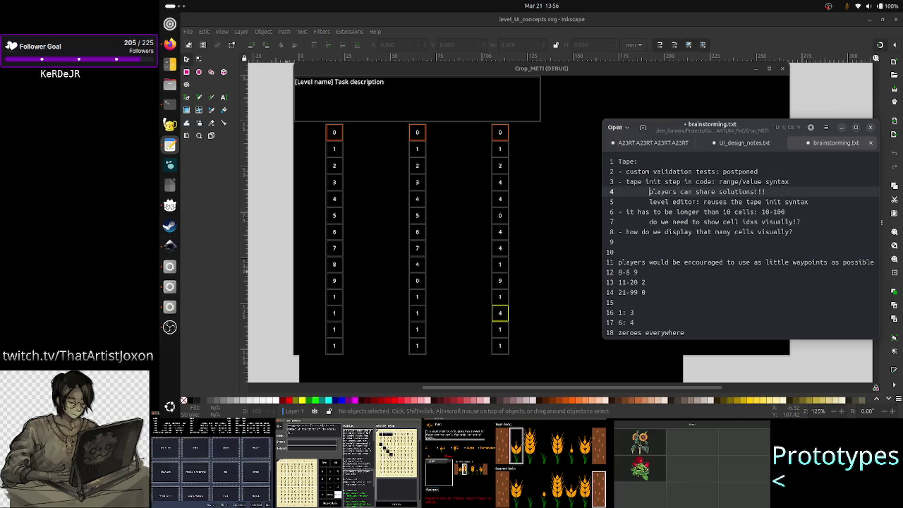
key("BackSpace")
key("Tab")
key("Down")
key("BackSpace")
type("-")
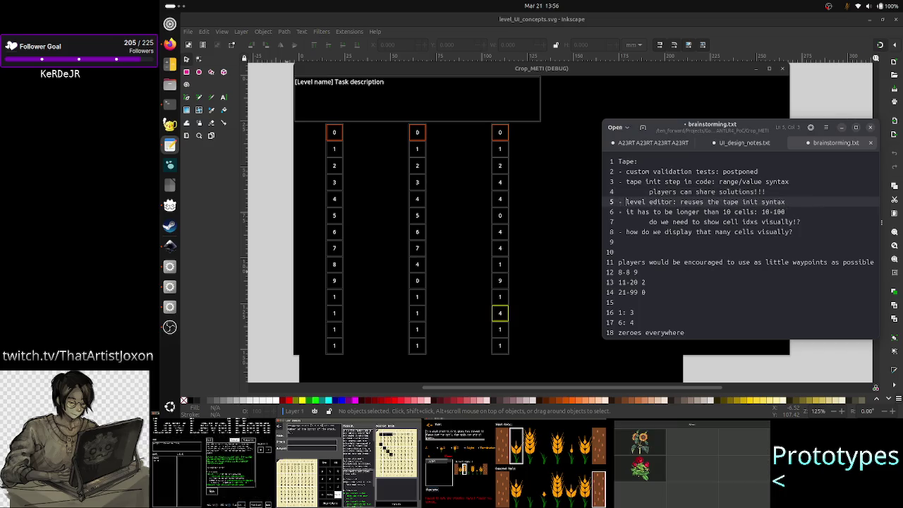
key("Up")
key("Up")
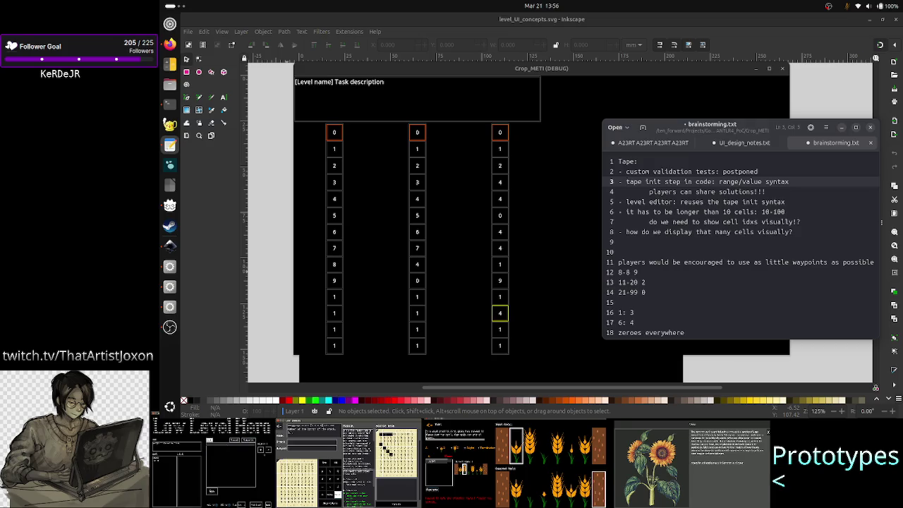
key("Down")
key("Down")
key("Up")
key("Up")
key("Up")
key("Down")
key("Down")
key("Down")
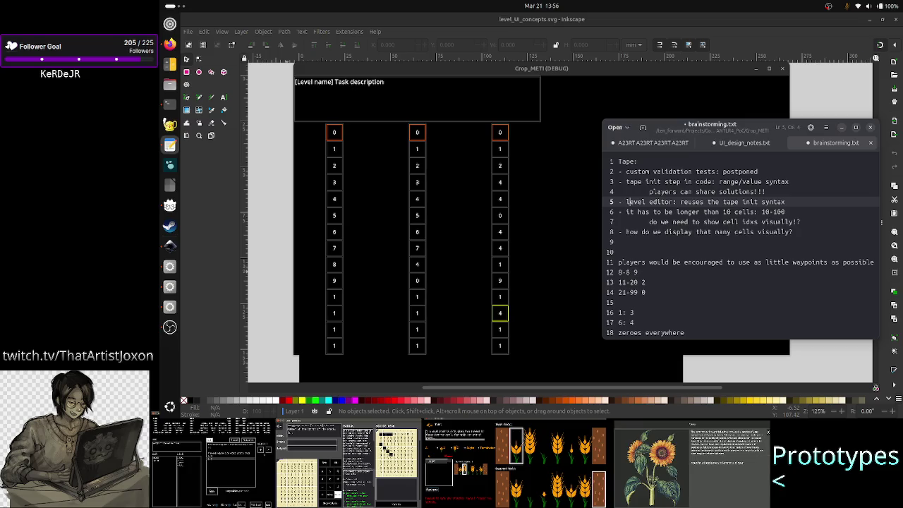
key("Up")
key("Up")
key("ctrl+Right")
key("ctrl+Right")
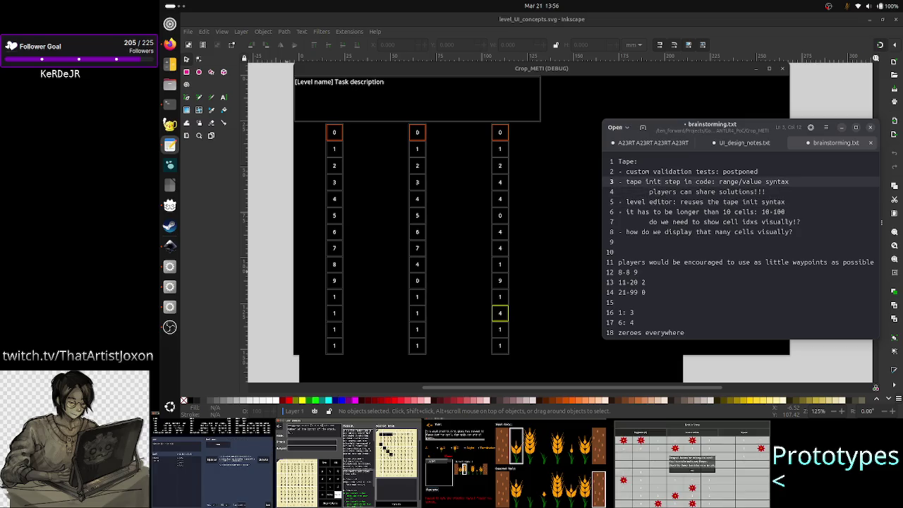
key("Up")
key("Down")
key("Down")
key("Down")
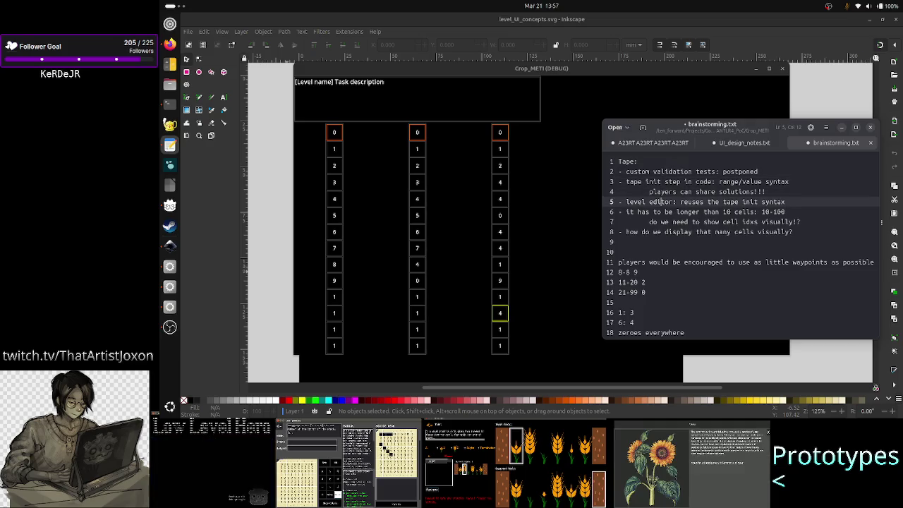
Step: Append ' (impl. last)' to the level editor bullet on line 5
key("Right")
key("Right")
key("Right")
key("Right")
key("Right")
key("Right")
key("Right")
key("Right")
key("Right")
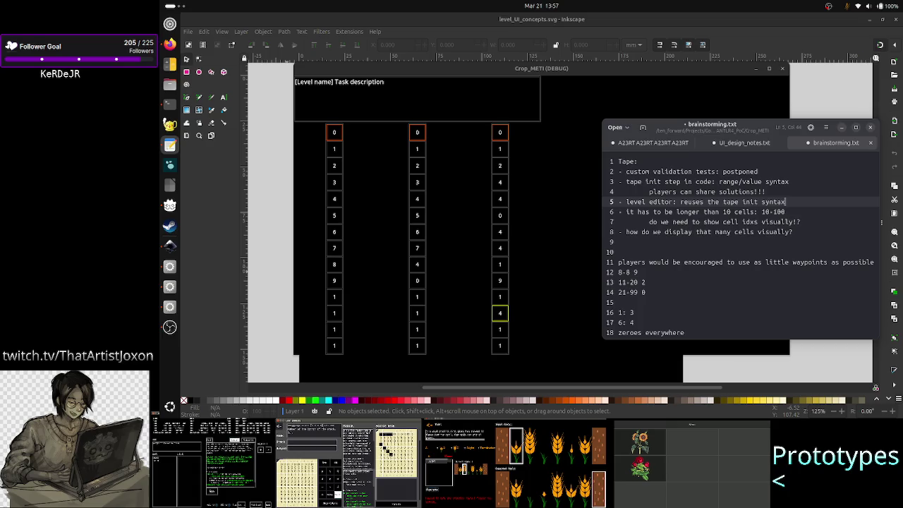
type(" (l")
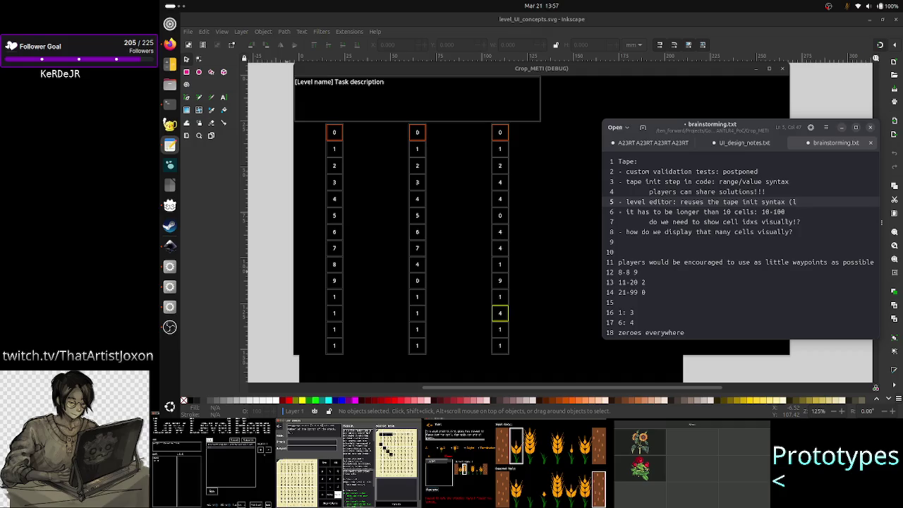
type("imp")
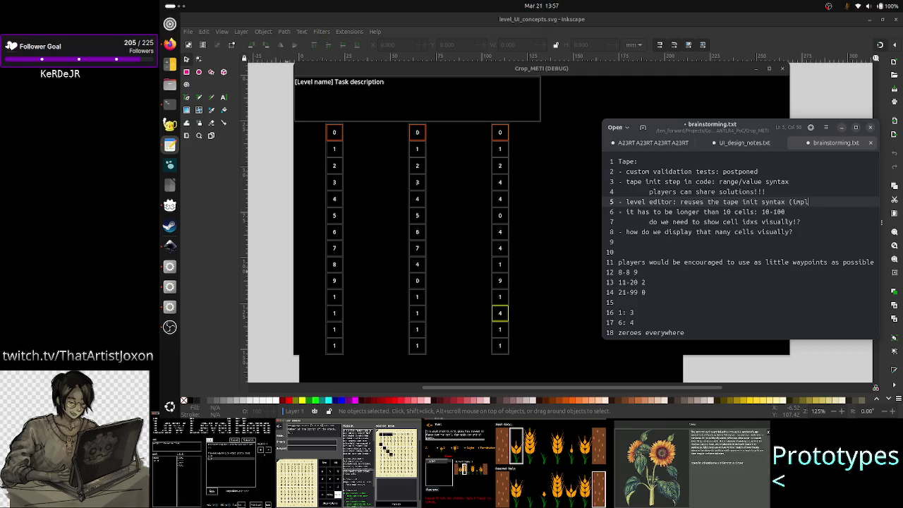
type("l")
key("BackSpace")
type(". last)")
Step: Erase line 6's tape-length note, leaving only the dash
left_click(618, 211)
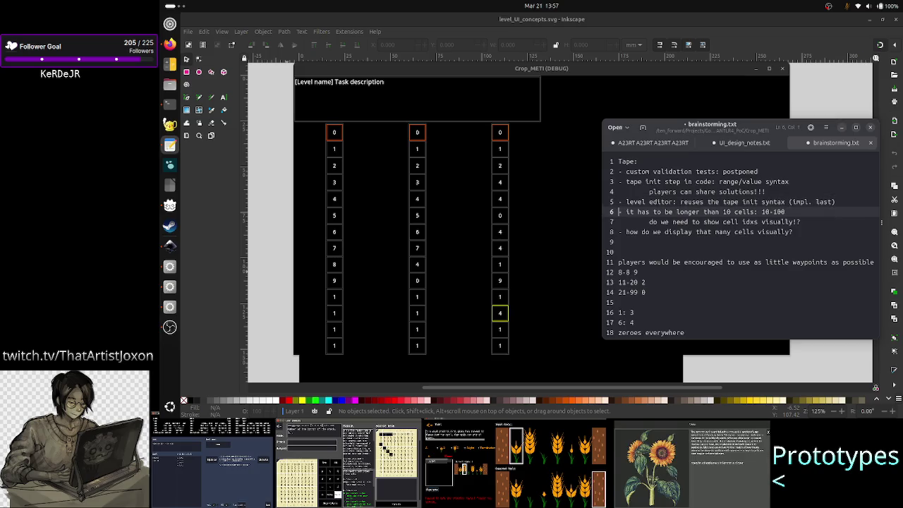
left_click(765, 212)
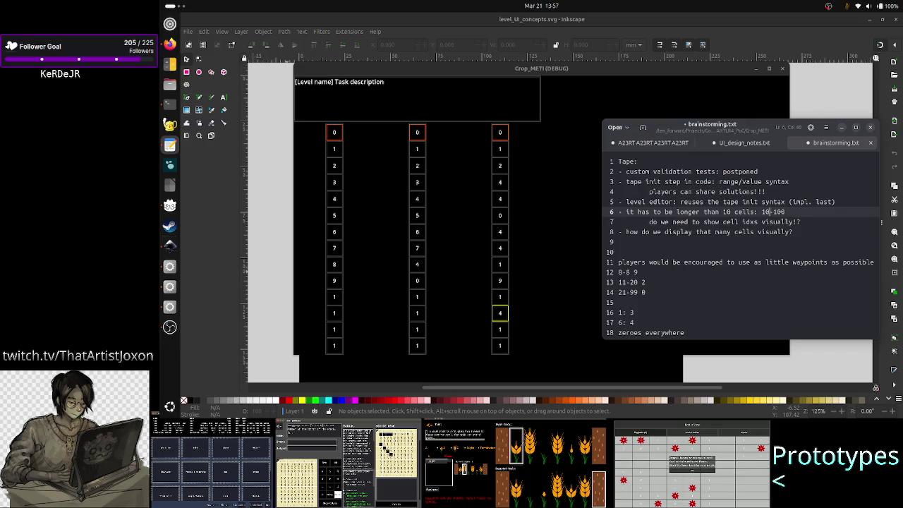
key("Right")
key("Right")
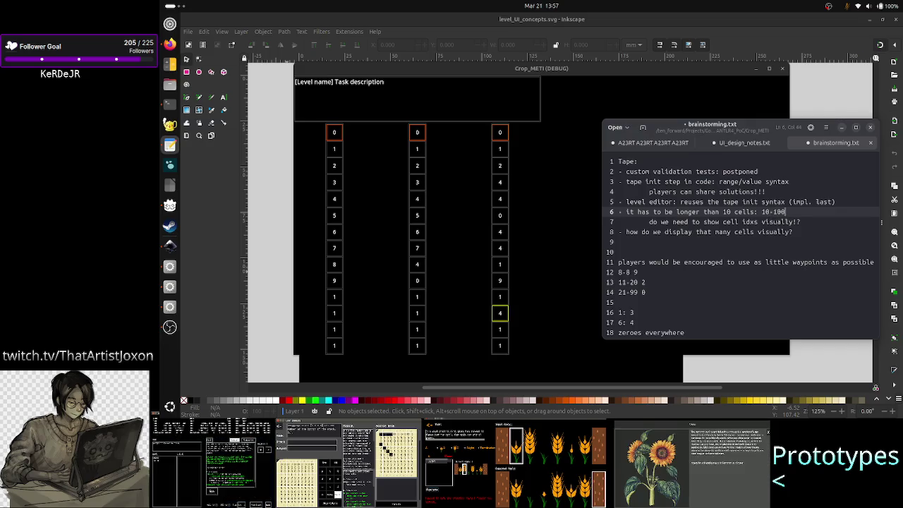
left_click(649, 222)
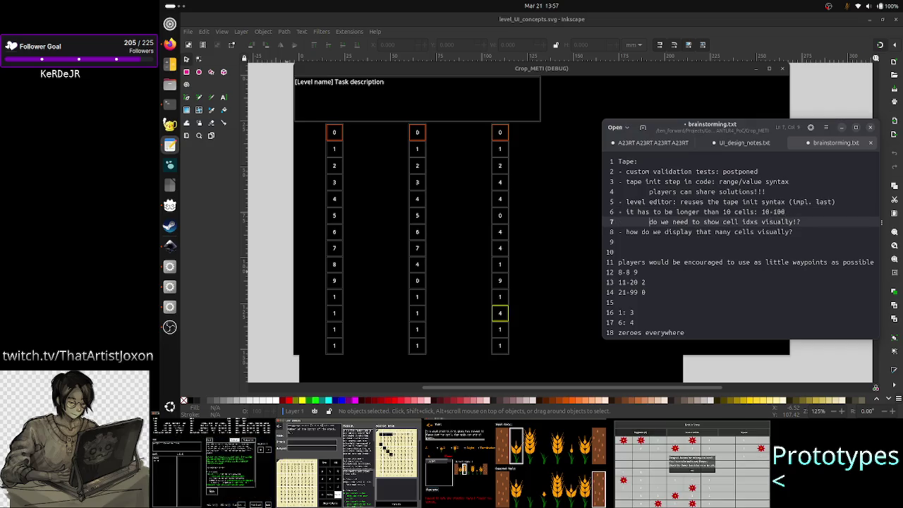
key("Left")
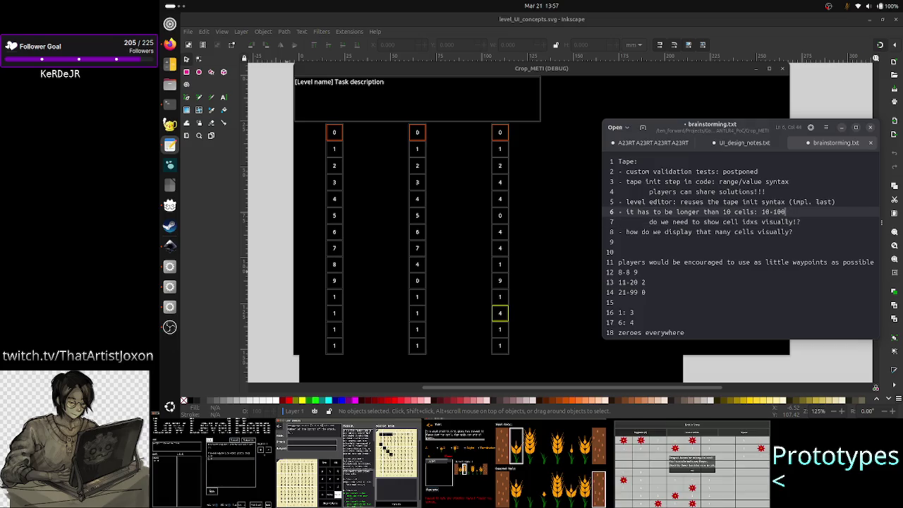
key("BackSpace")
key("BackSpace")
key("BackSpace")
key("BackSpace")
key("BackSpace")
key("BackSpace")
key("BackSpace")
key("BackSpace")
key("BackSpace")
key("BackSpace")
key("BackSpace")
key("BackSpace")
key("BackSpace")
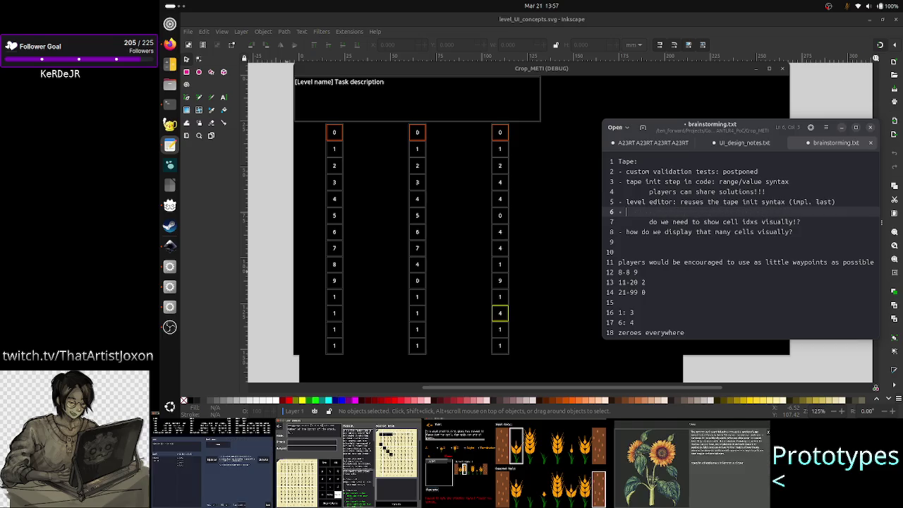
Step: Write 'how do we show dozens of cell in the UI? Are cell indexes needed?' on line 6
type("how do we show dozens of ce")
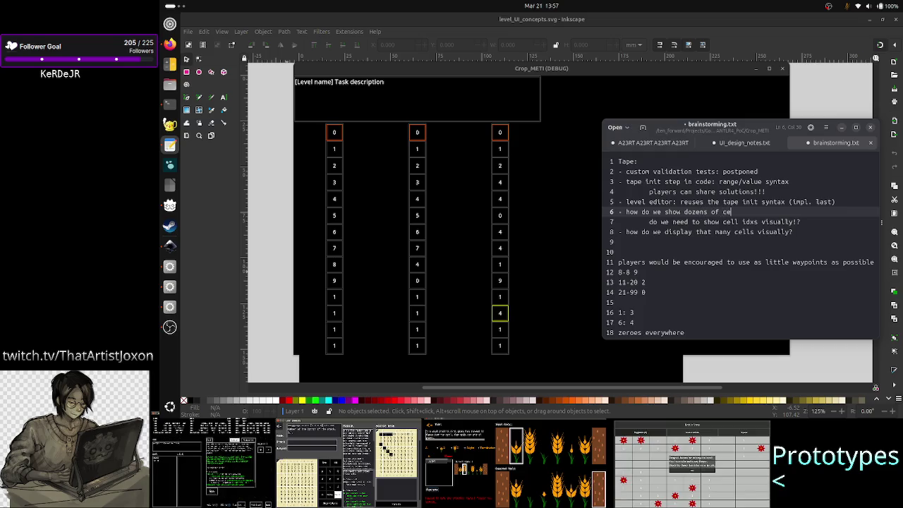
type("ll in the UI?")
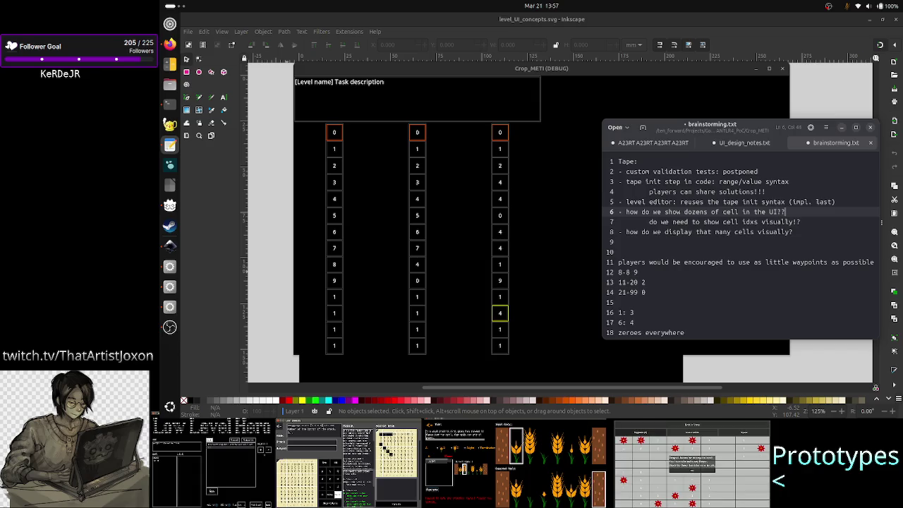
key("Right")
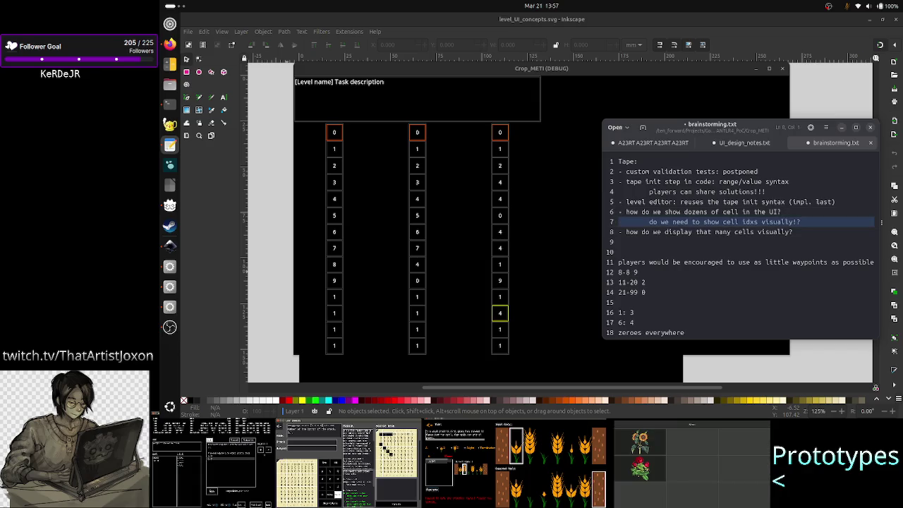
key("Down")
left_click(649, 221)
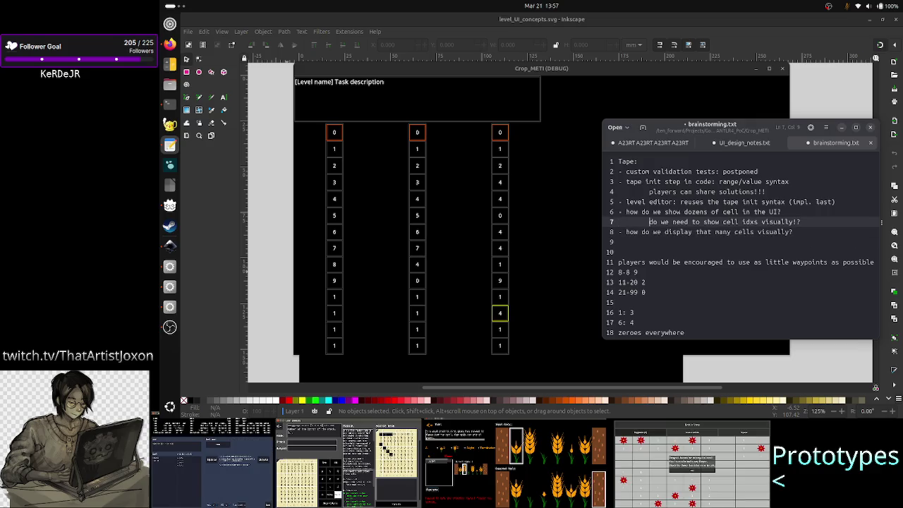
left_click(782, 212)
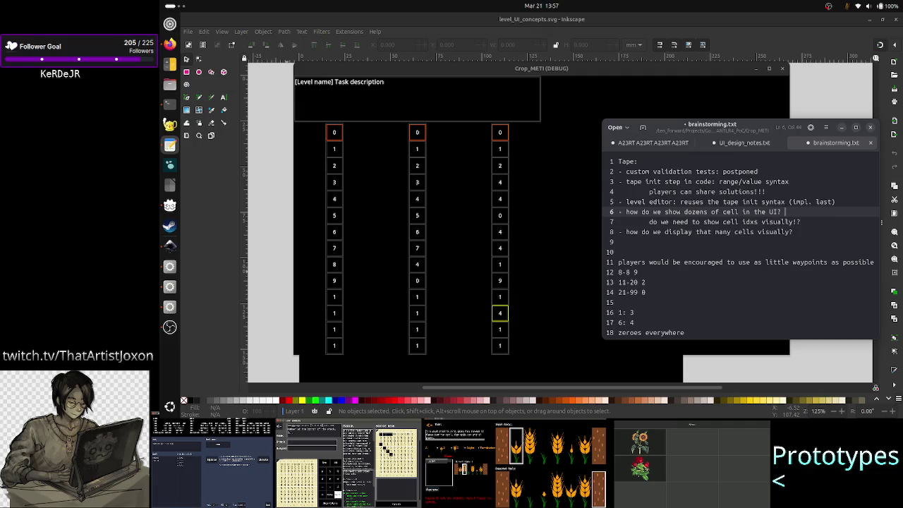
type("Are ")
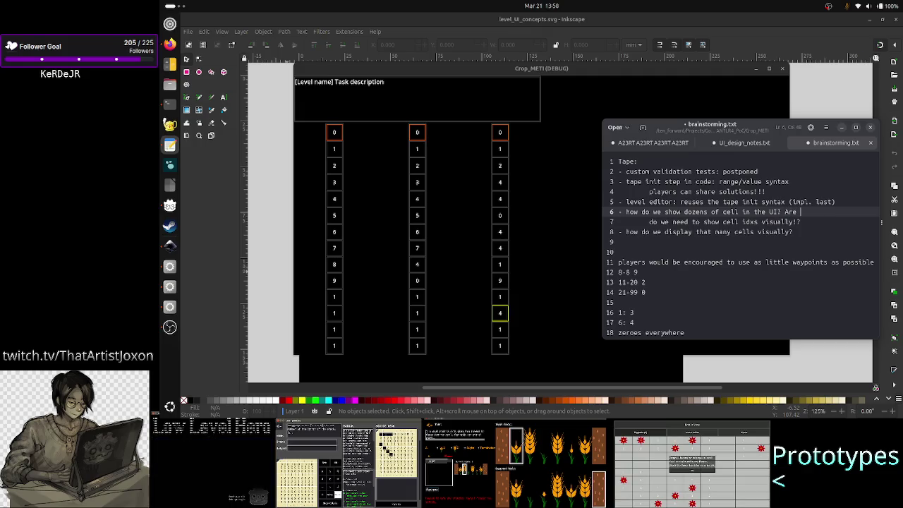
type("cell indexes ")
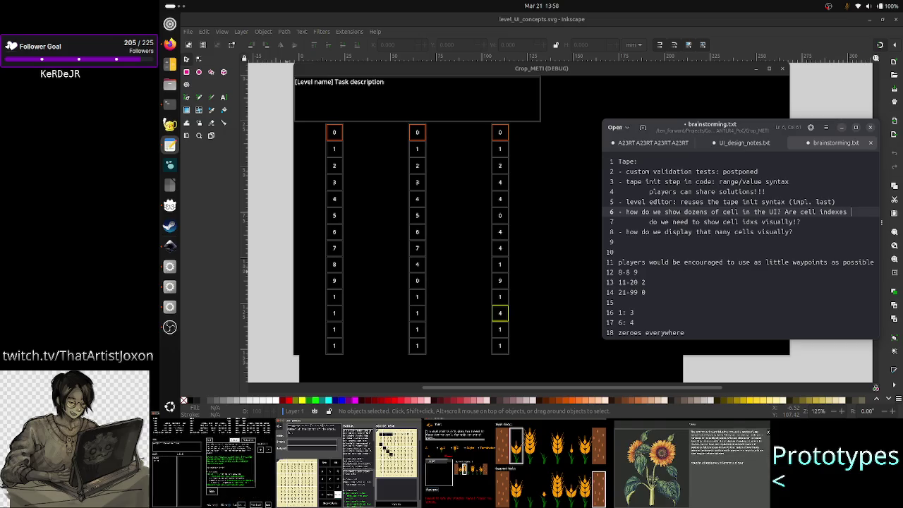
type("needed?")
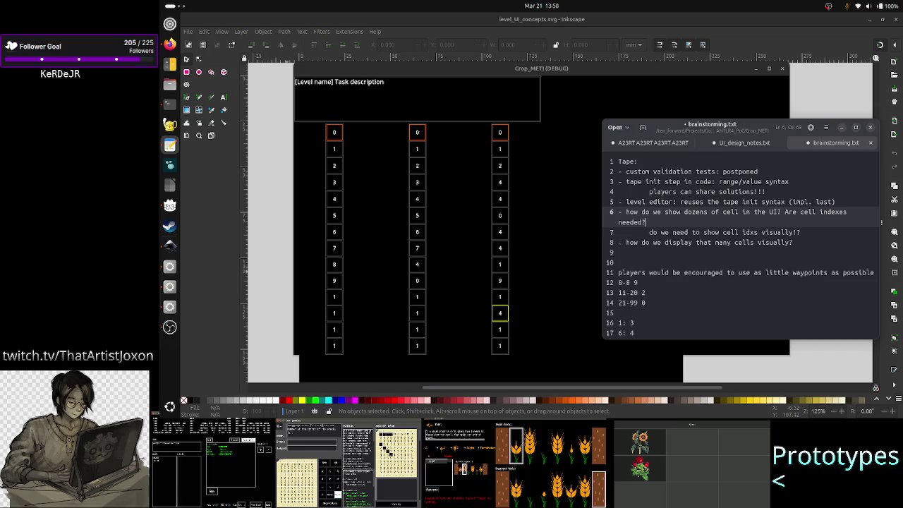
Step: Change 'how do we show' to 'how to show' and select the old question lines below
key("Left")
key("Left")
key("Left")
key("Left")
key("ctrl+Left")
key("ctrl+Left")
key("ctrl+Left")
key("ctrl+Left")
key("ctrl+Left")
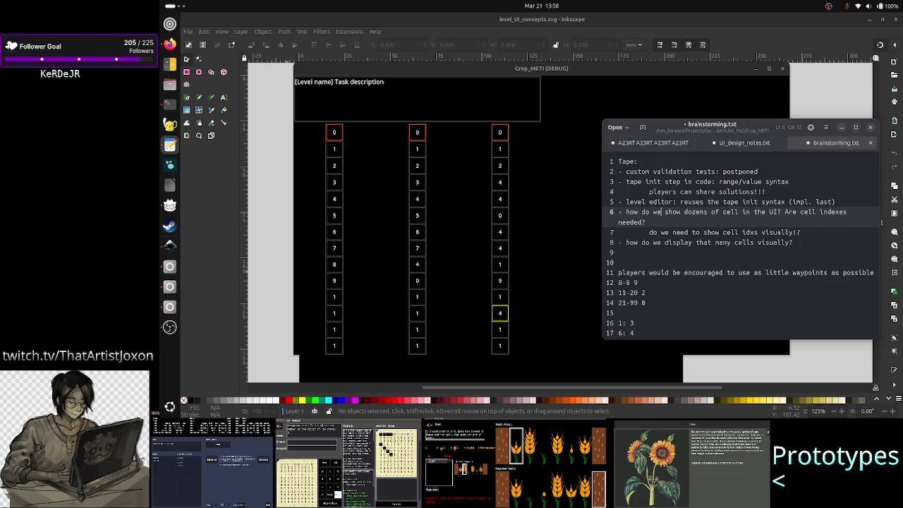
key("BackSpace")
key("BackSpace")
key("BackSpace")
type("to")
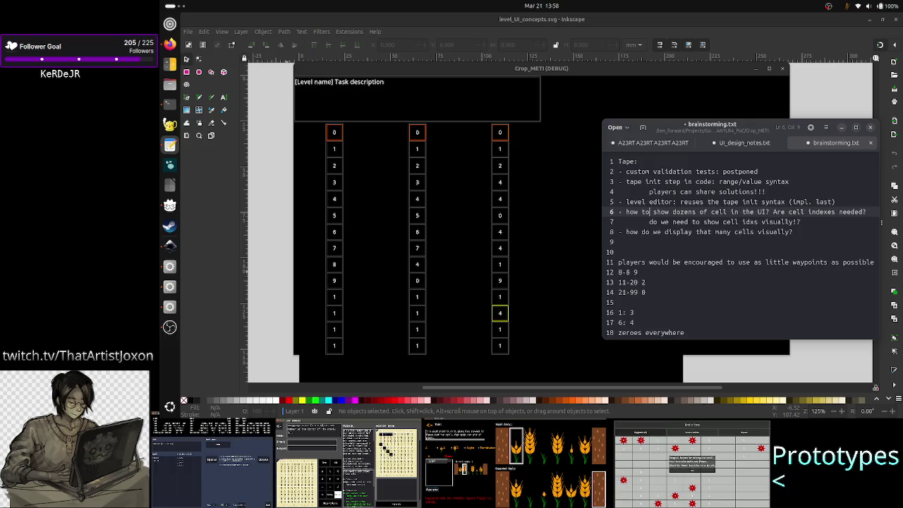
key("Down")
key("shift+Down")
key("shift+Left")
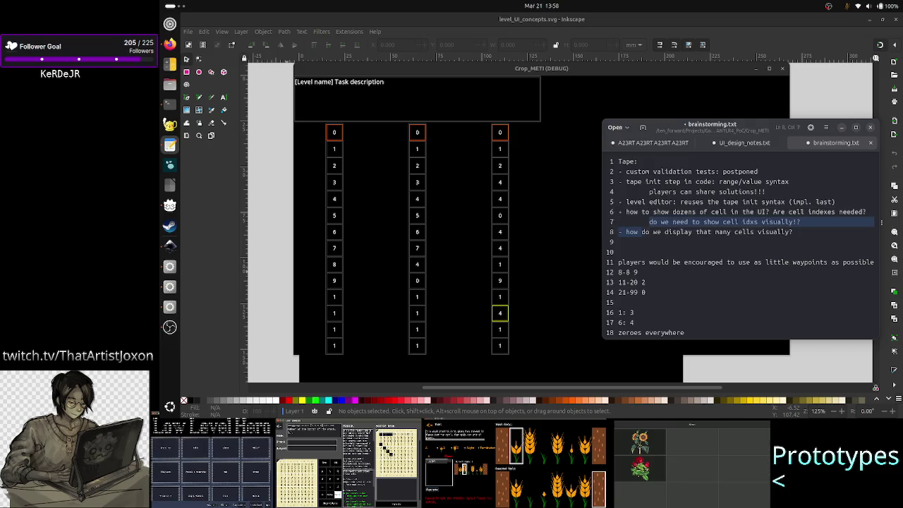
Step: Delete the outdated cell idxs question lines
key("shift+Left")
key("shift+Left")
key("shift+Left")
key("shift+Left")
key("shift+Down")
key("BackSpace")
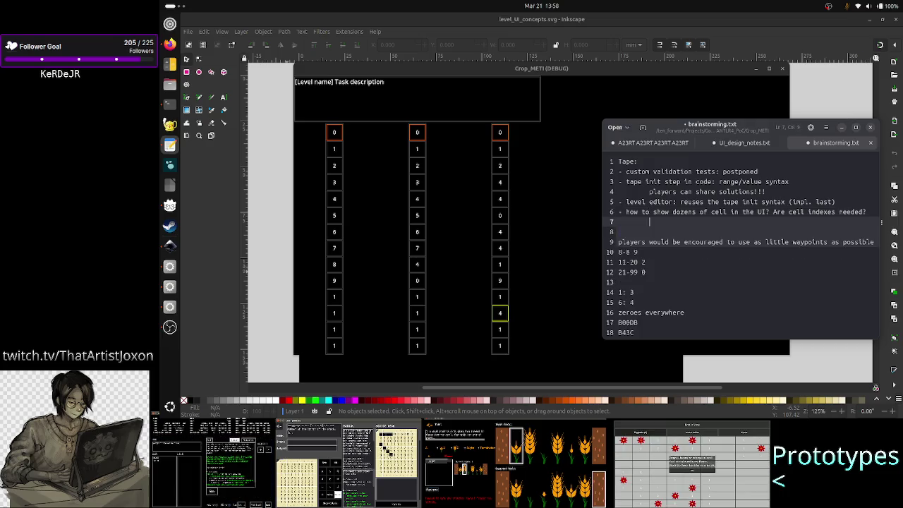
Step: Trim the players-share-solutions line to a single '!' and add an indented empty line below
left_click(627, 242)
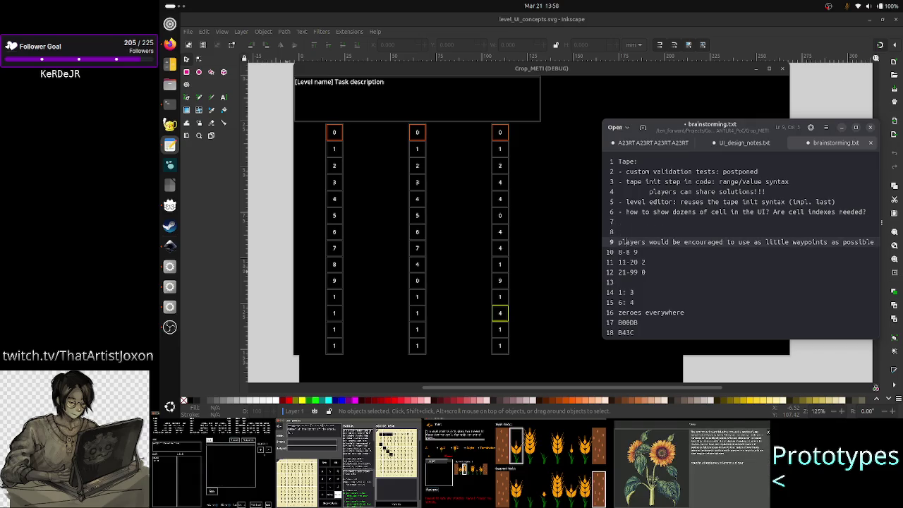
left_click(618, 232)
left_click(625, 171)
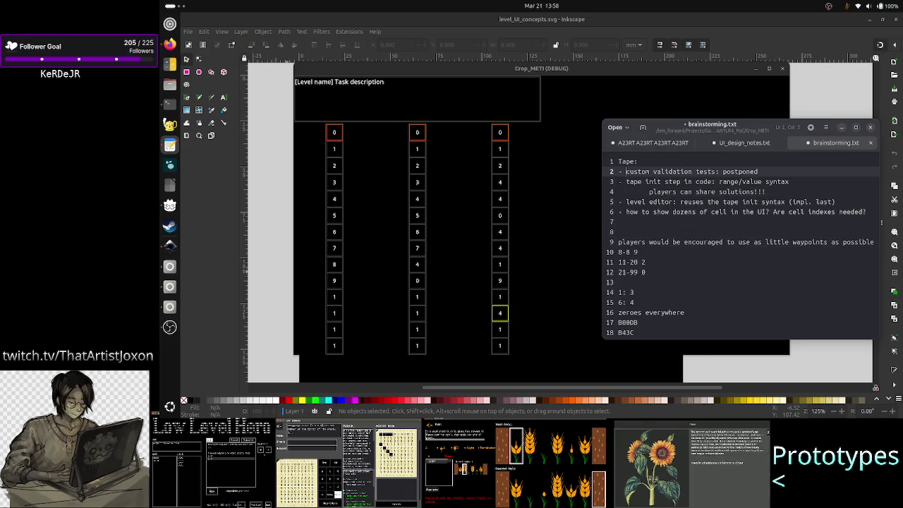
key("Down")
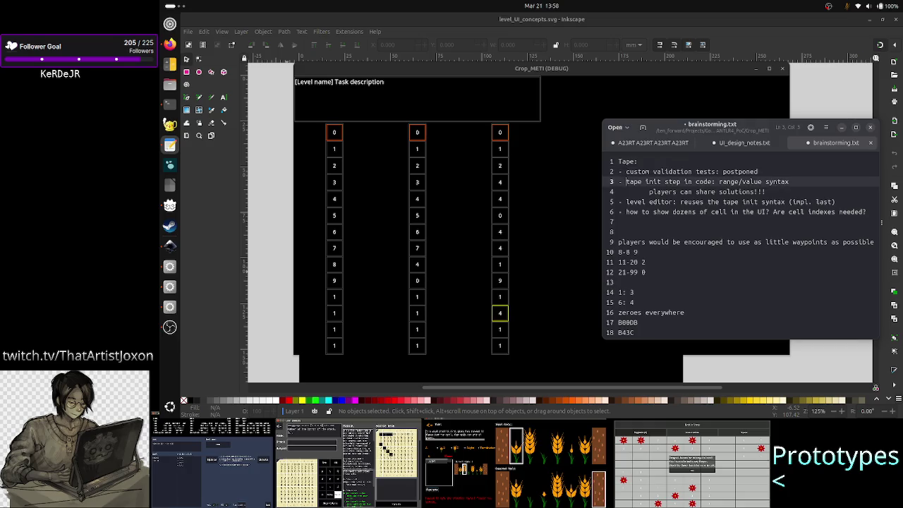
key("Down")
key("Down")
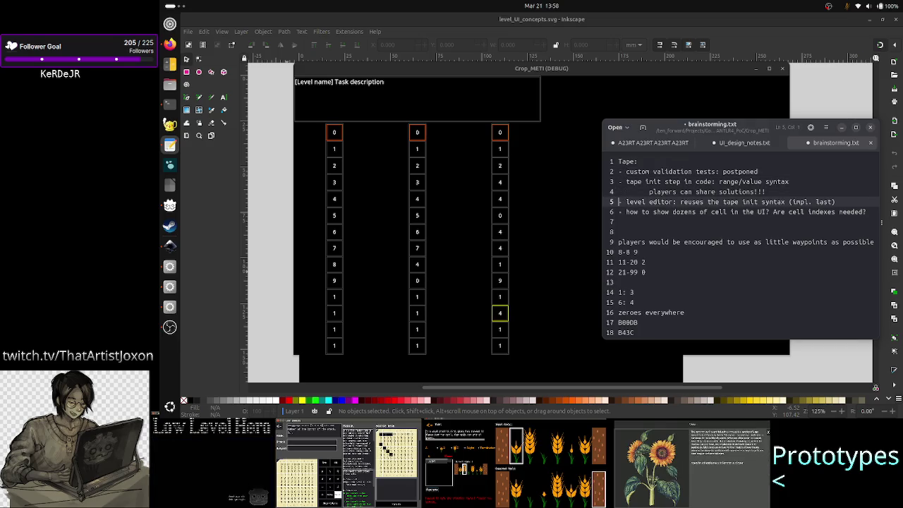
key("Up")
key("End")
key("BackSpace")
key("BackSpace")
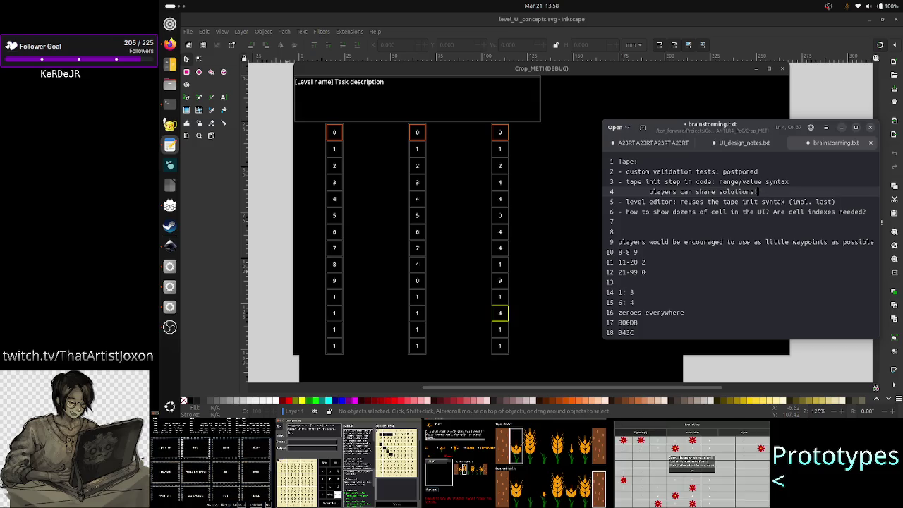
key("Return")
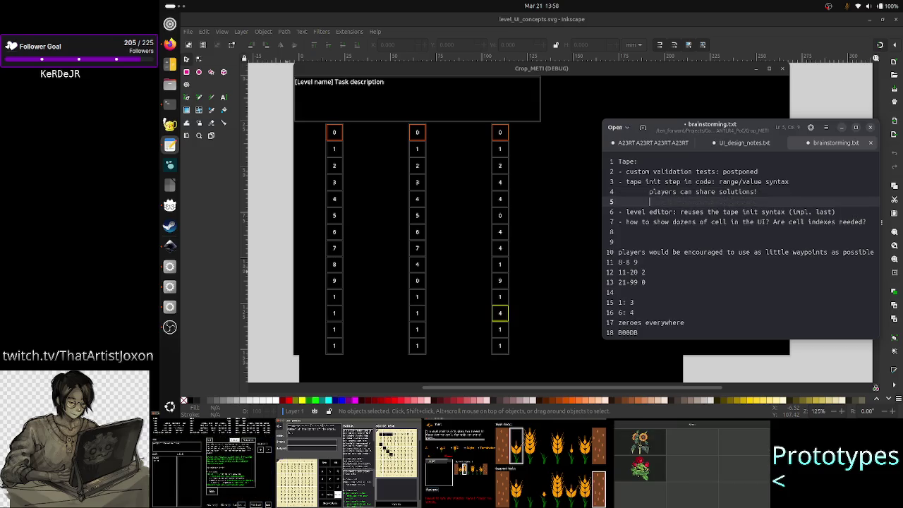
Step: Write the note 'players would want to optimize the nr of waypoints'
type("players ")
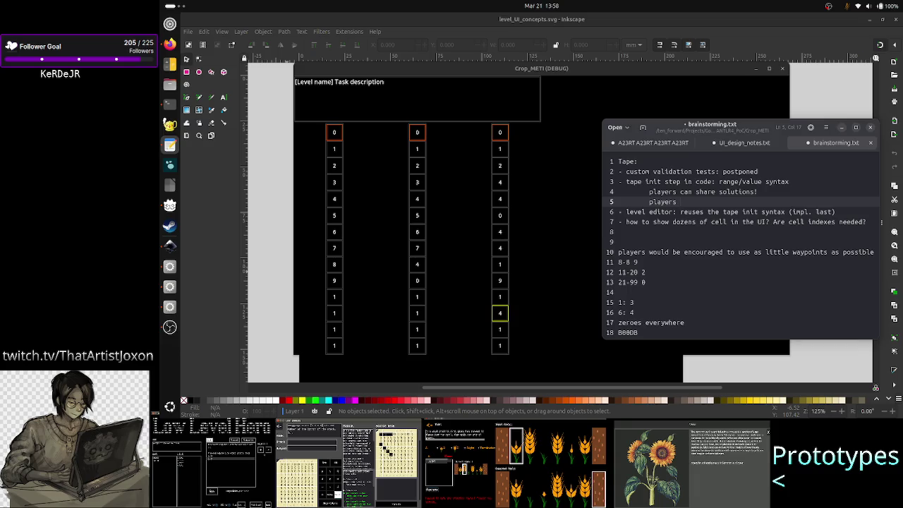
type("would want to opti")
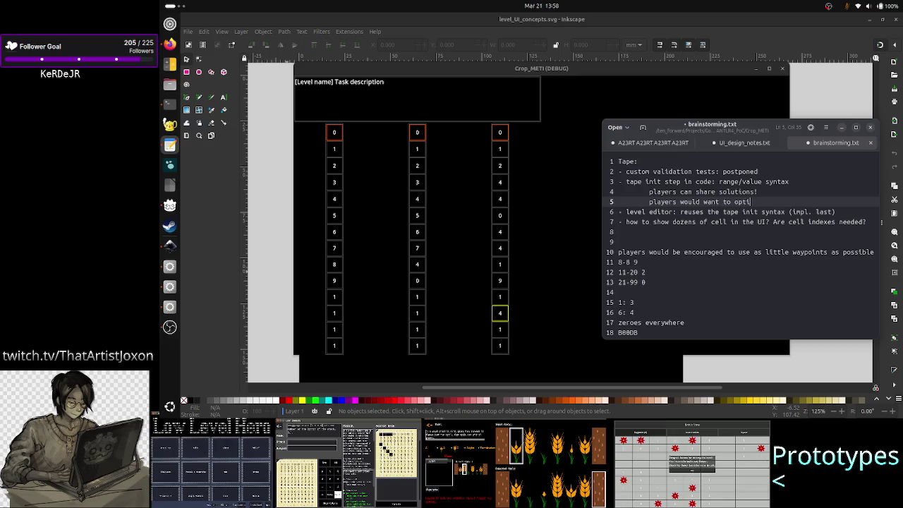
type("mize nr of waypoints")
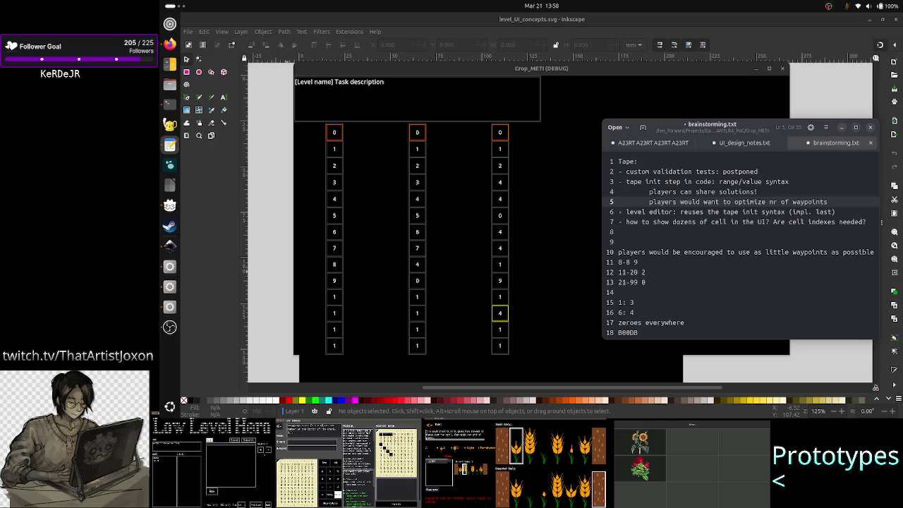
left_click(765, 202)
type("the")
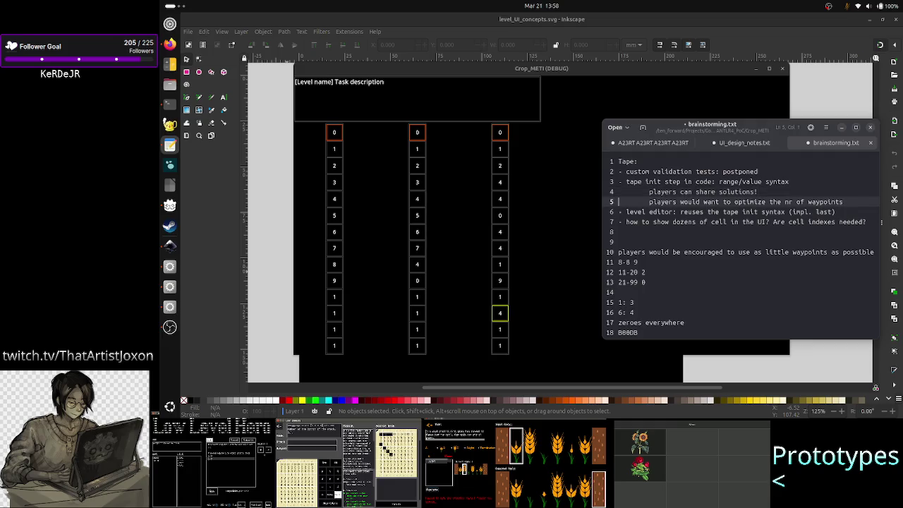
Step: Delete the old line about being encouraged to use few waypoints
key("Down")
key("Down")
key("Down")
key("Home")
key("shift+End")
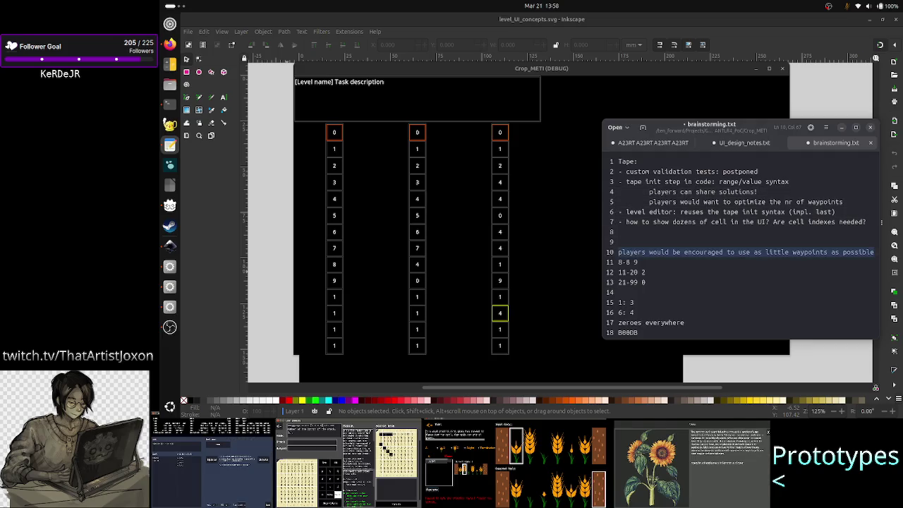
key("BackSpace")
key("BackSpace")
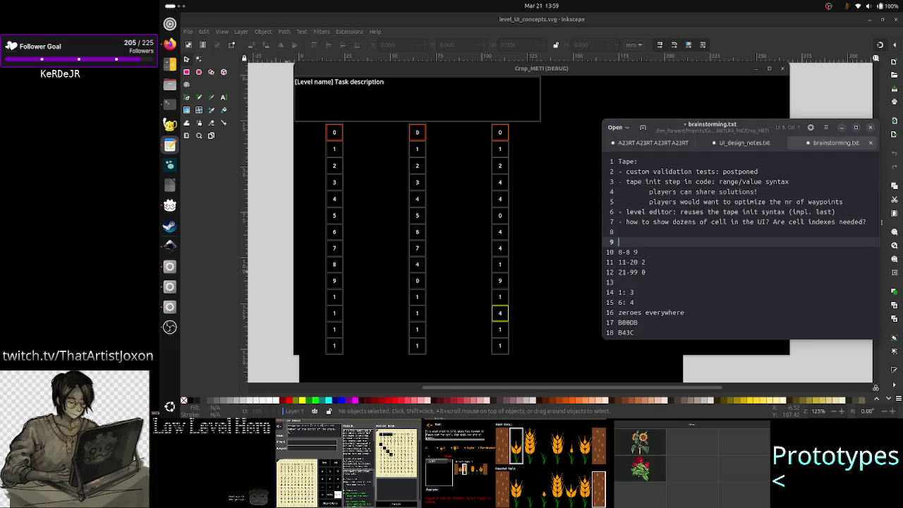
key("Down")
key("shift+Down")
key("shift+Down")
key("shift+Down")
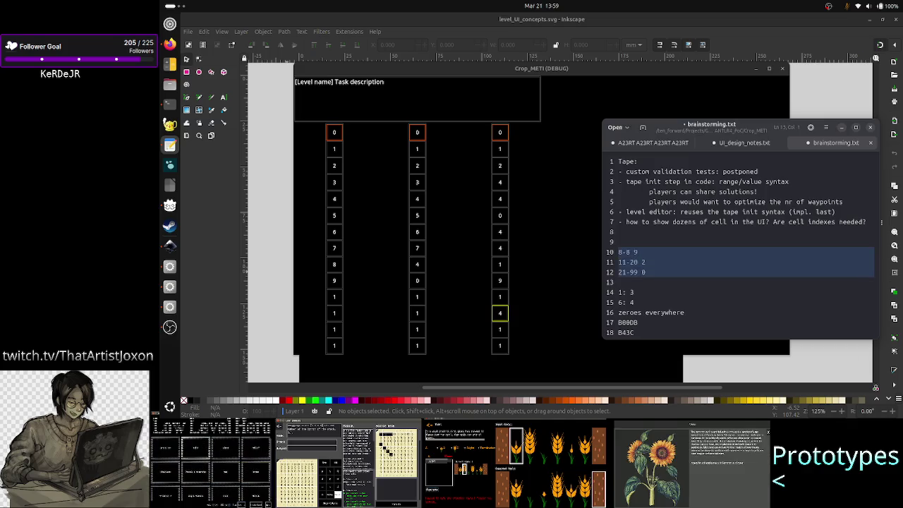
key("shift+Left")
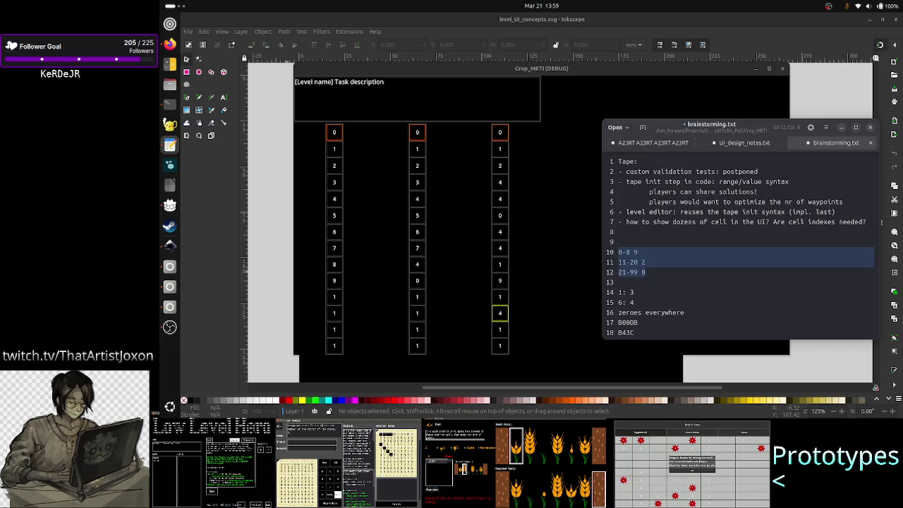
key("shift+Up")
key("ctrl+c")
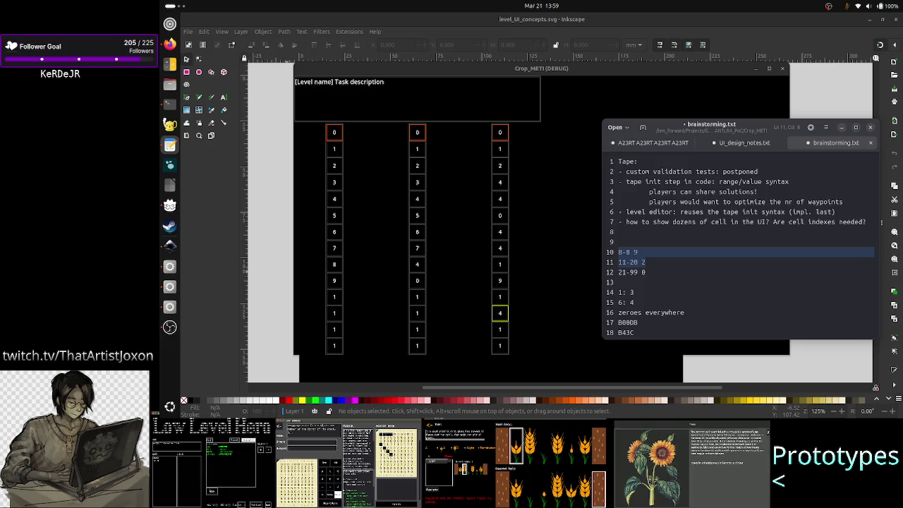
key("BackSpace")
left_click(648, 172)
key("Down")
key("Down")
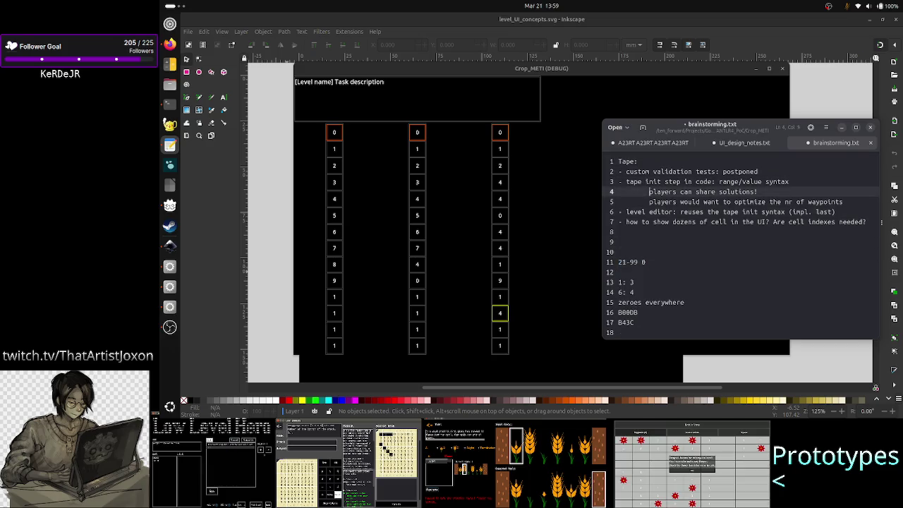
key("Return")
key("Up")
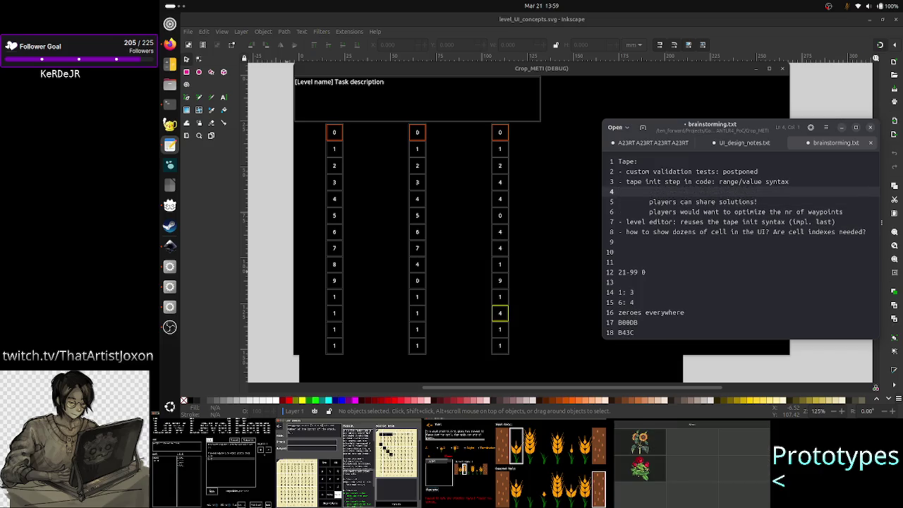
key("ctrl+v")
left_click(649, 212)
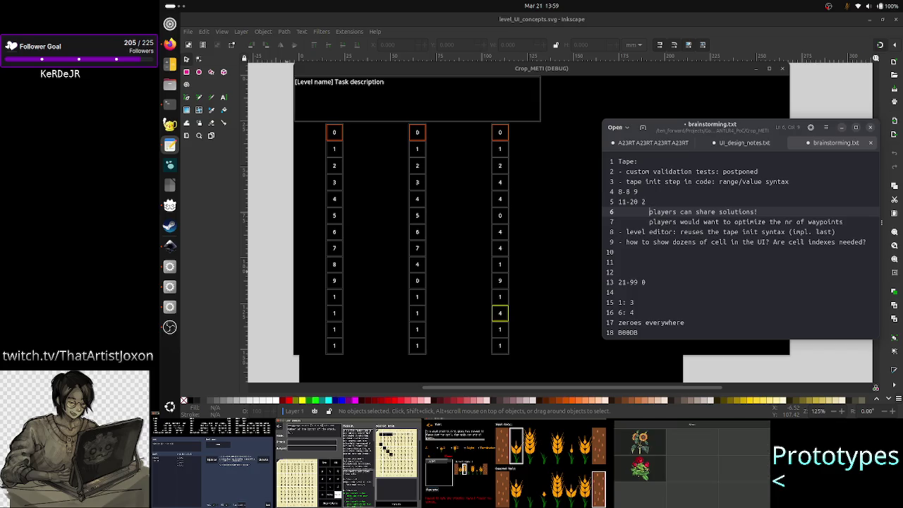
left_click(649, 222)
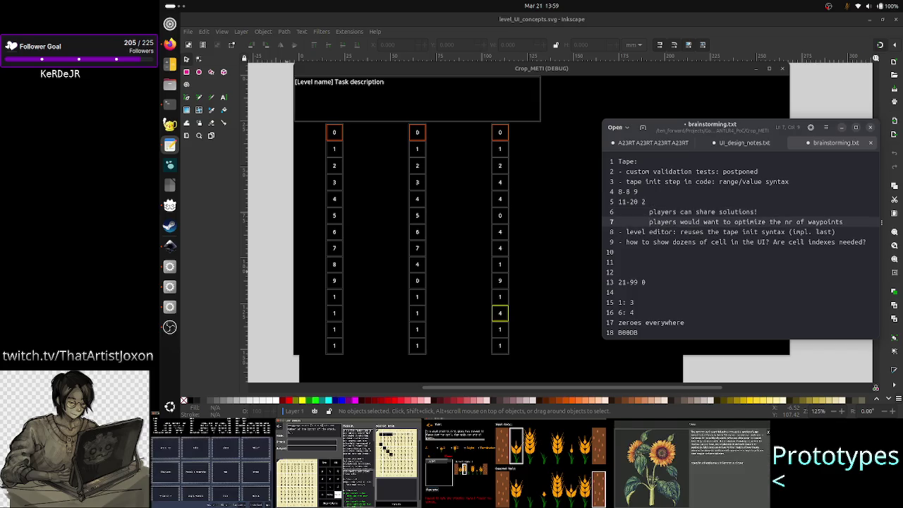
key("Down")
key("Down")
key("Down")
key("Down")
key("shift+Down")
key("shift+Down")
key("shift+Down")
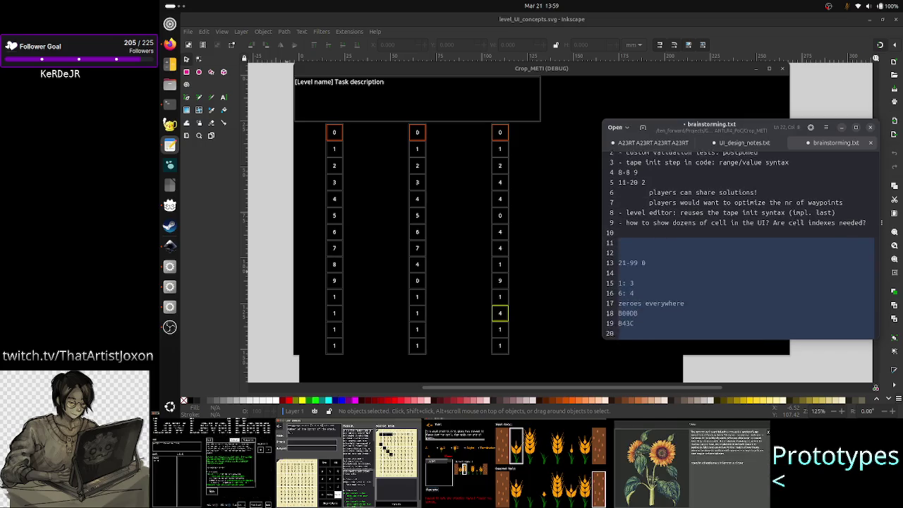
key("shift+Down")
key("shift+Down")
key("shift+Down")
key("shift+Down")
key("BackSpace")
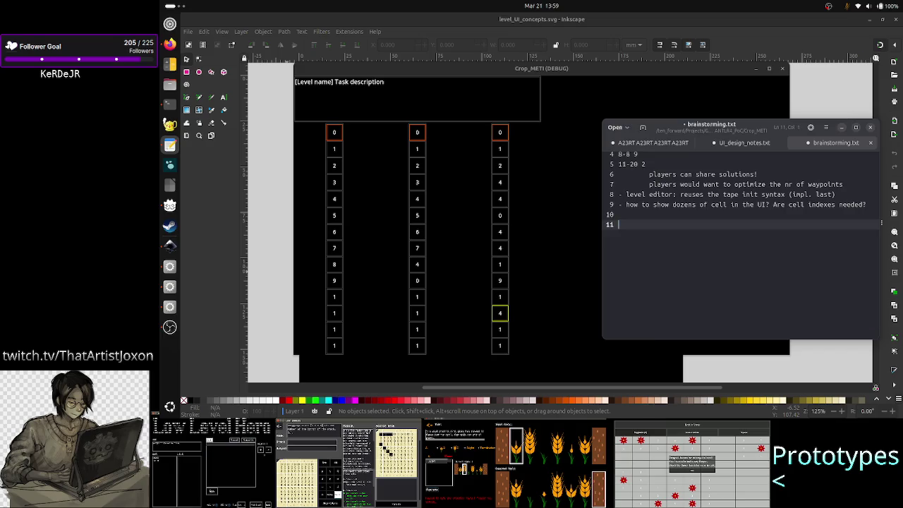
key("BackSpace")
key("ctrl+s")
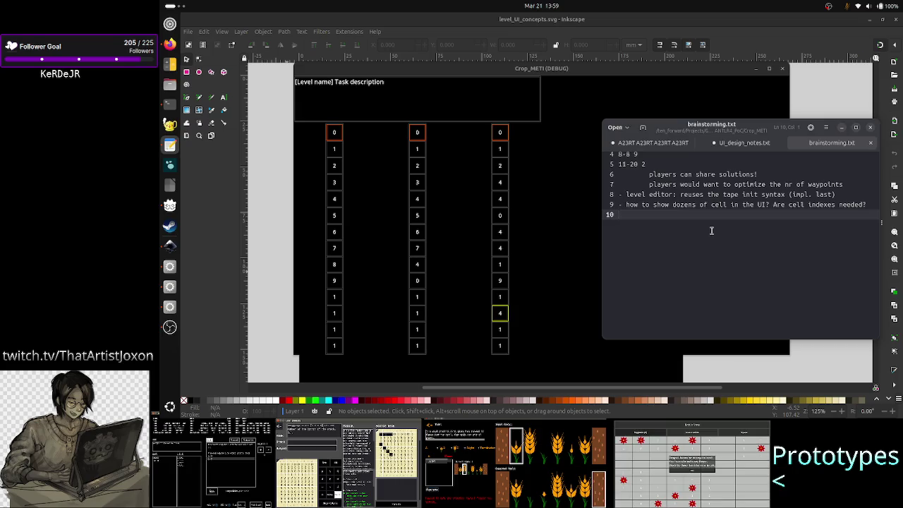
scroll(735, 213, "up", 2)
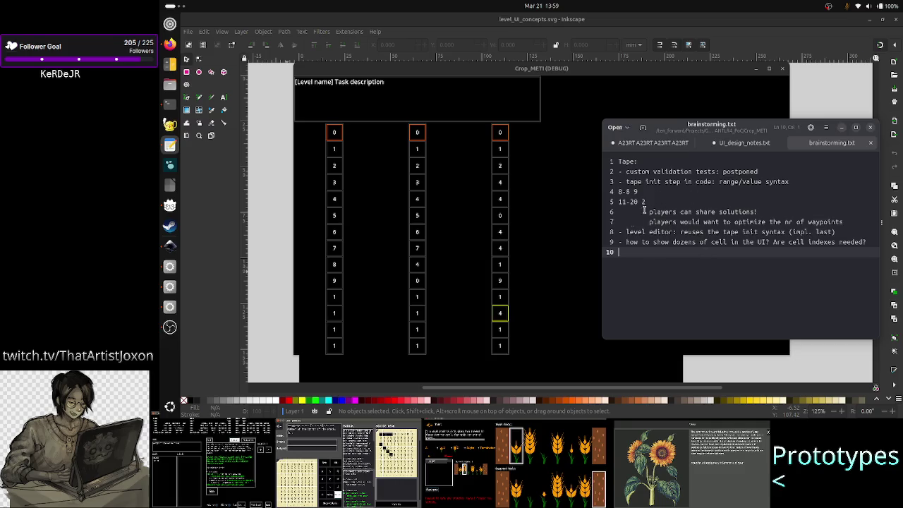
left_click(711, 193)
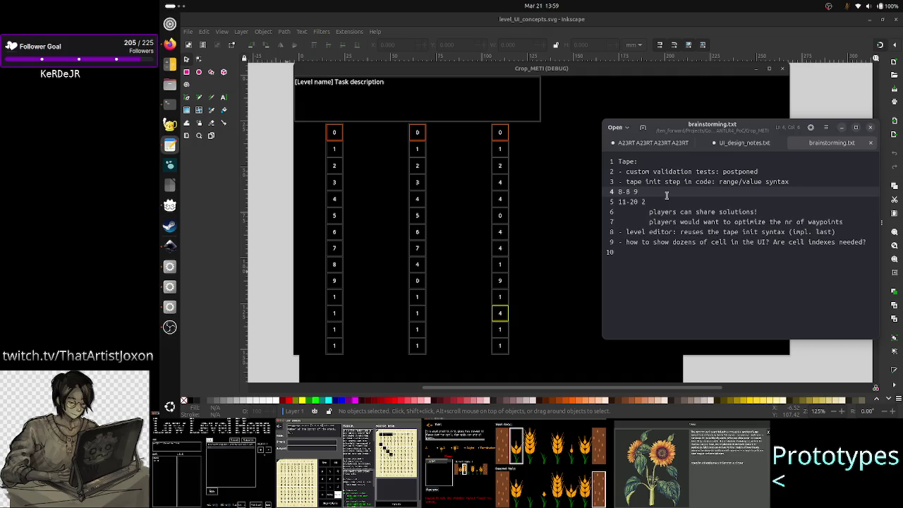
key("Right")
key("Up")
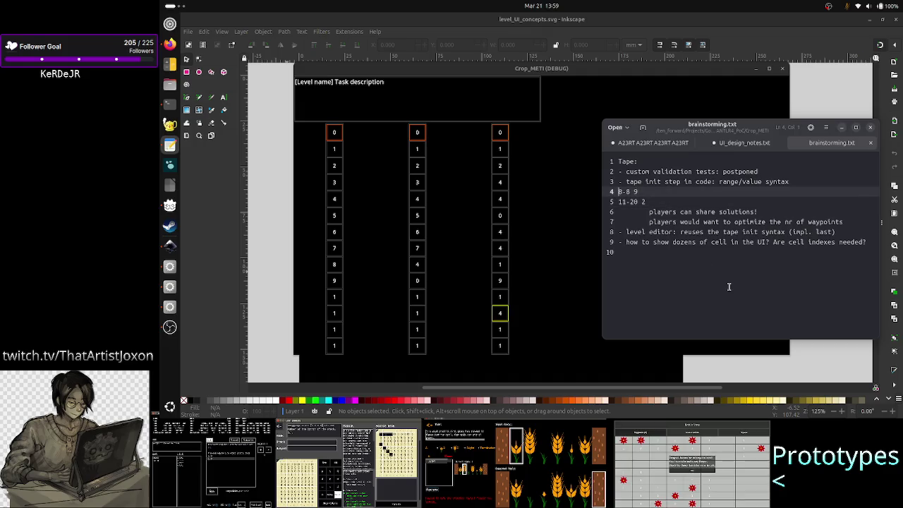
key("Up")
key("Up")
key("Down")
key("Down")
key("shift+Down")
key("shift+Down")
key("shift+Up")
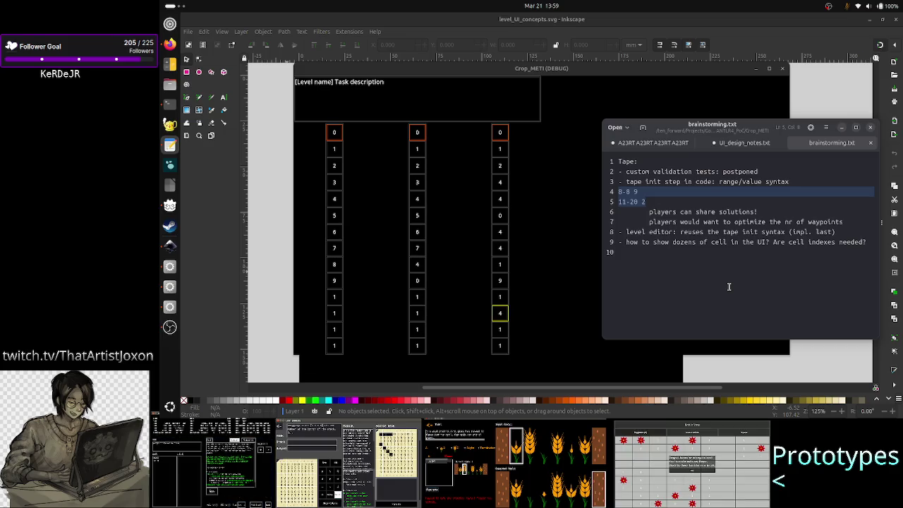
key("Up")
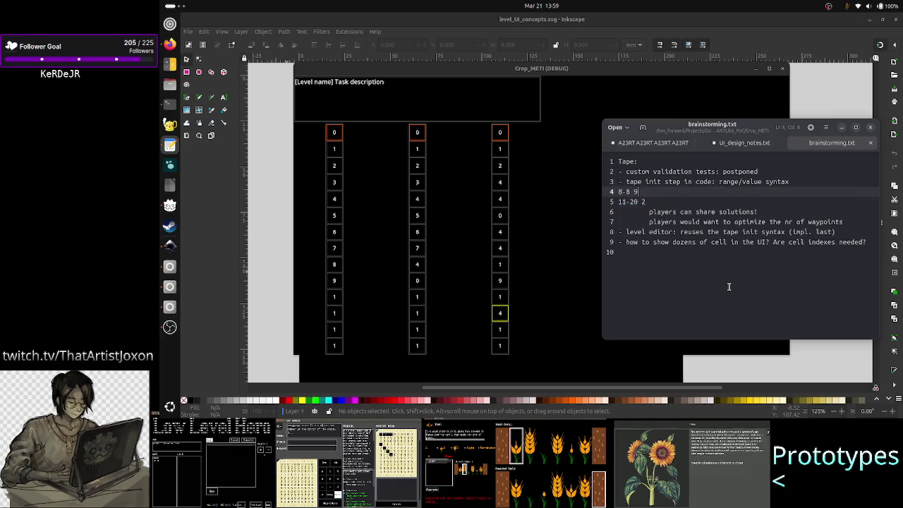
key("Home")
key("shift+Right")
key("shift+Right")
key("shift+Right")
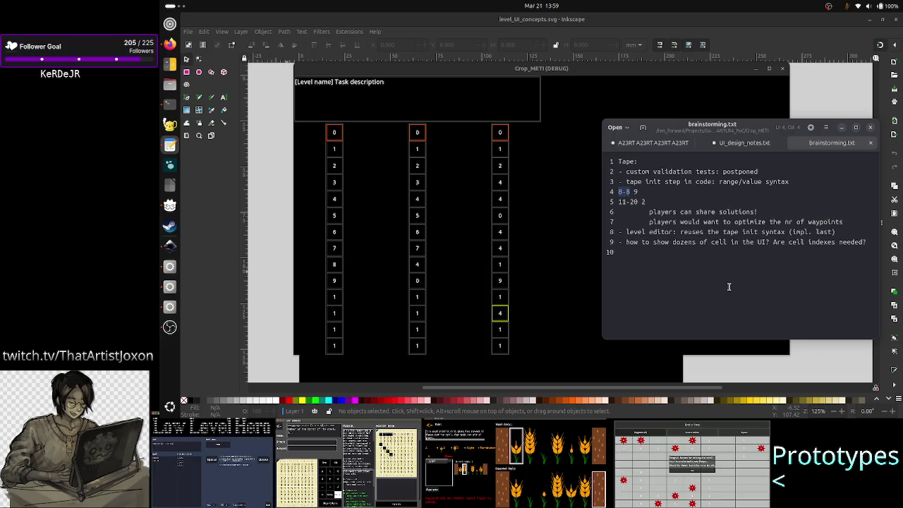
key("Right")
key("Right")
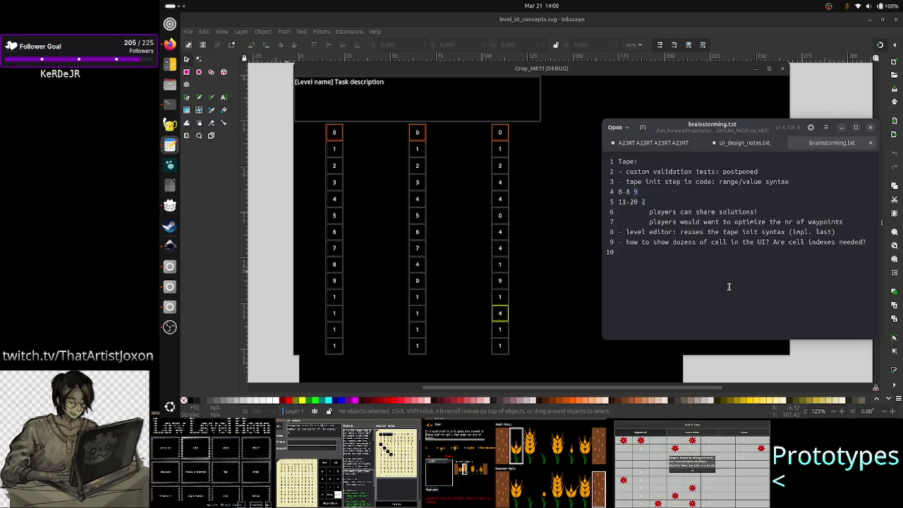
key("Right")
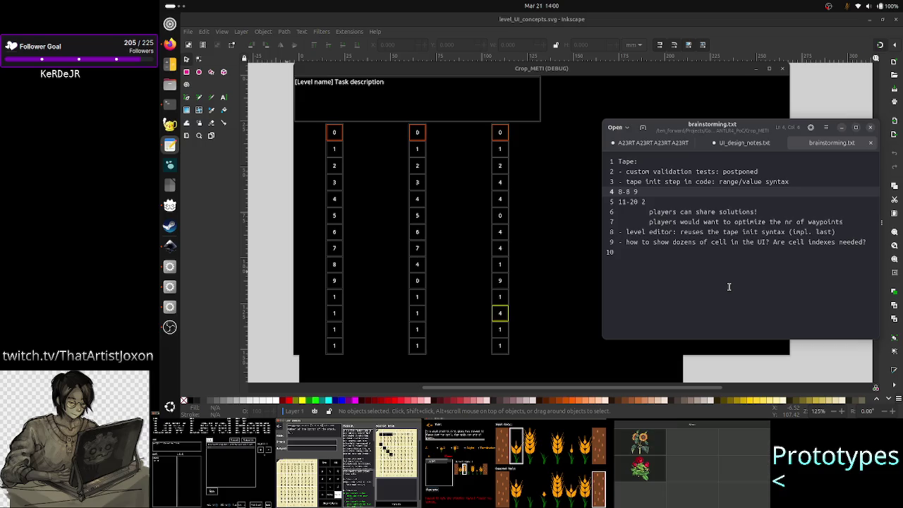
key("Down")
key("Down")
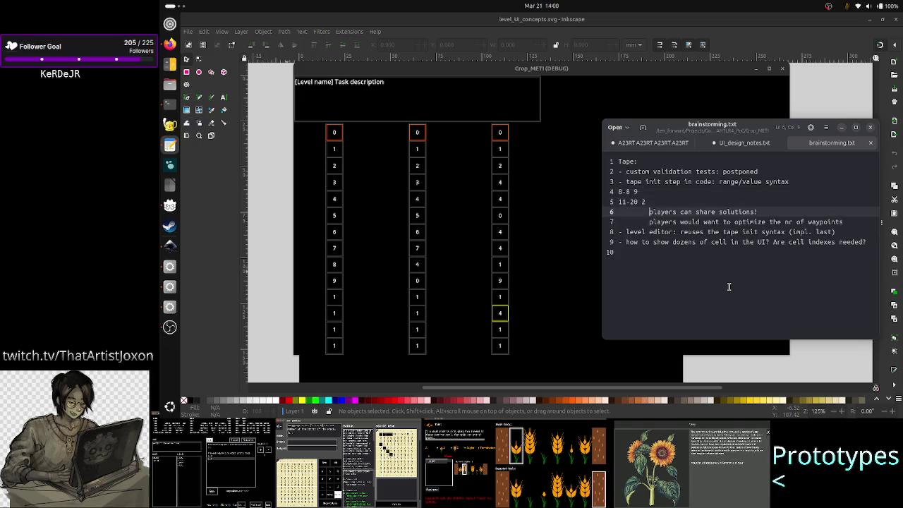
key("Down")
key("Down")
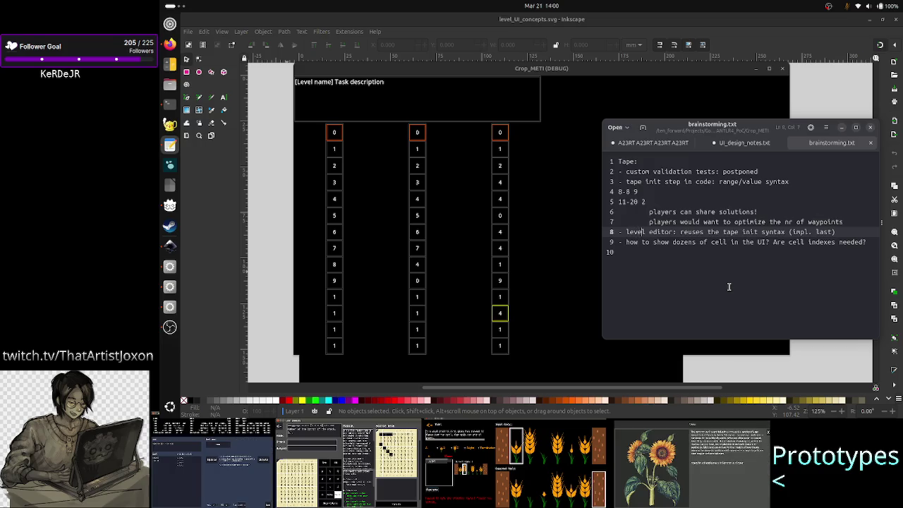
key("Right")
key("Right")
key("Right")
key("Right")
key("Right")
key("Right")
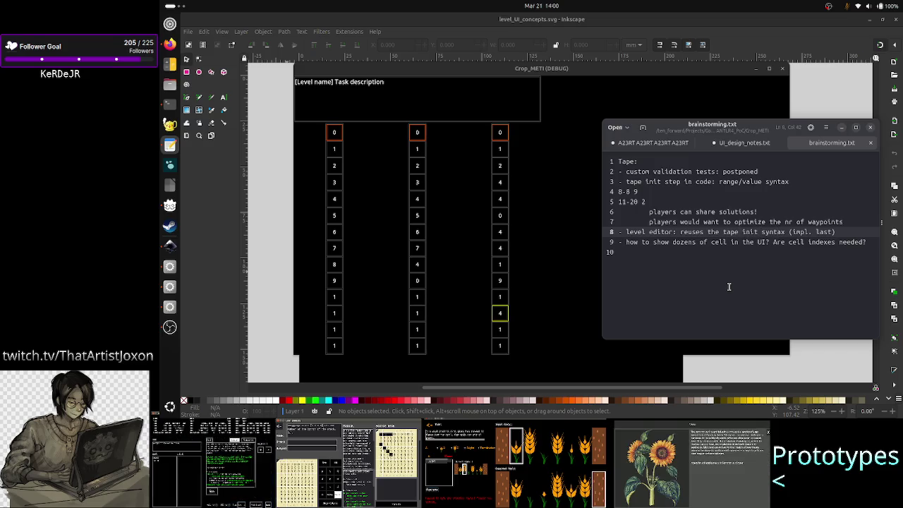
key("Left")
key("Left")
key("Left")
key("Left")
key("Left")
key("Left")
key("Left")
key("Left")
key("Left")
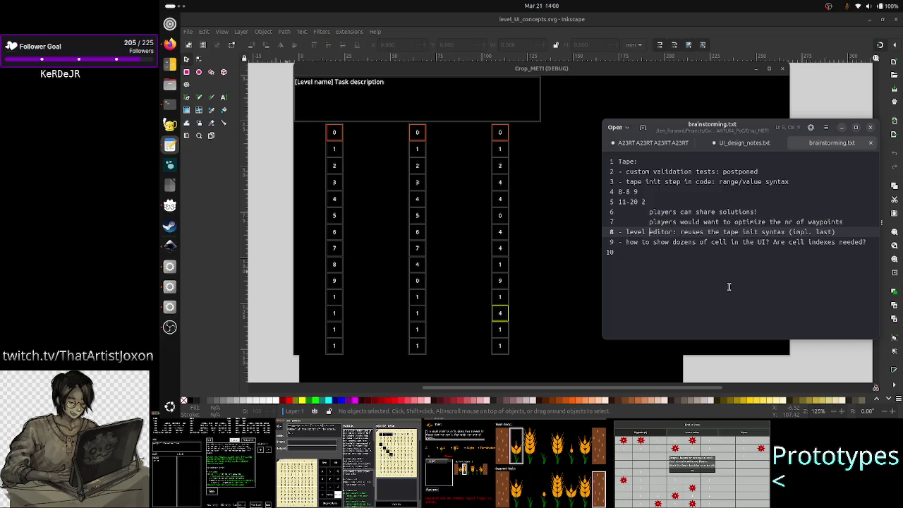
key("Left")
key("Left")
key("Left")
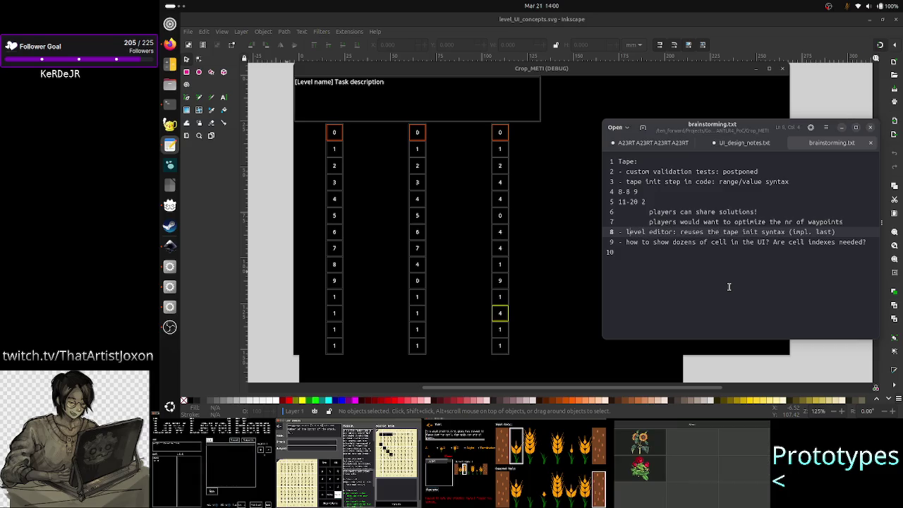
key("Up")
key("Up")
key("Up")
key("Up")
key("Up")
key("Up")
key("Up")
key("Down")
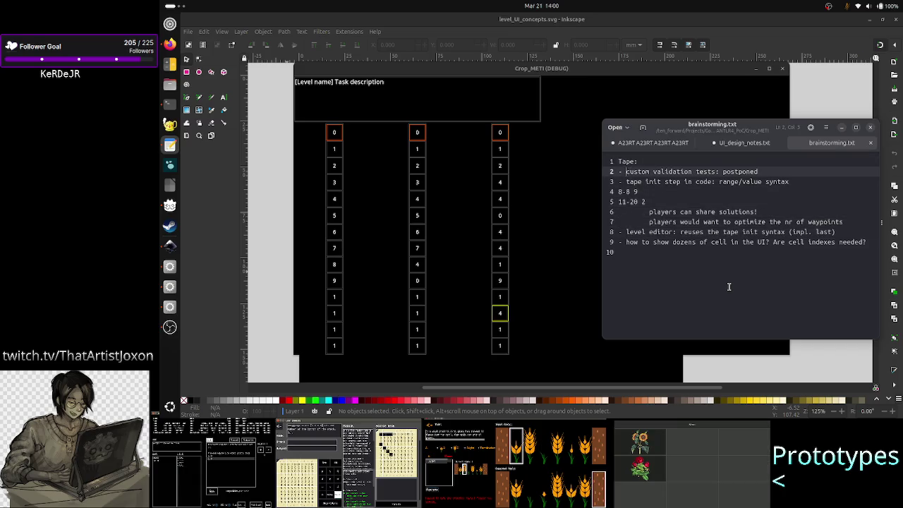
key("shift+Right")
key("shift+Right")
key("shift+Right")
key("shift+Right")
key("shift+Right")
key("shift+Right")
key("shift+Right")
key("shift+Right")
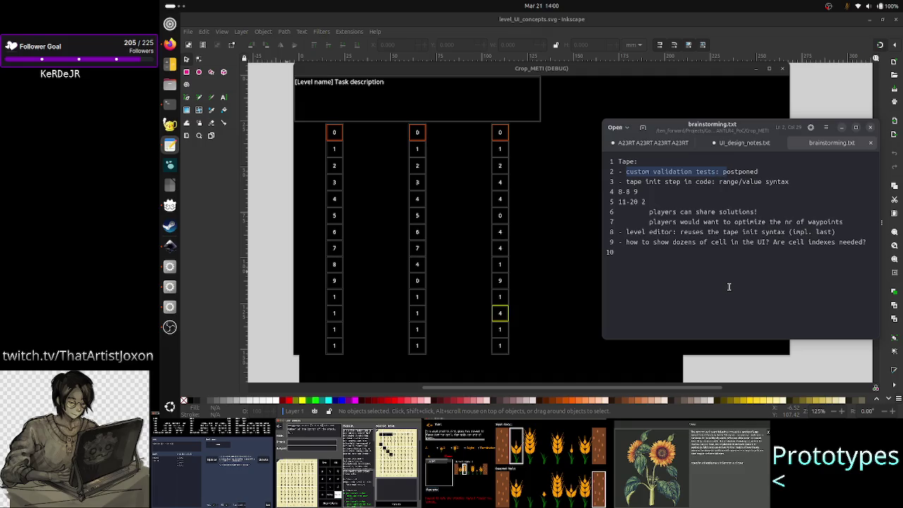
key("Right")
key("Right")
key("Right")
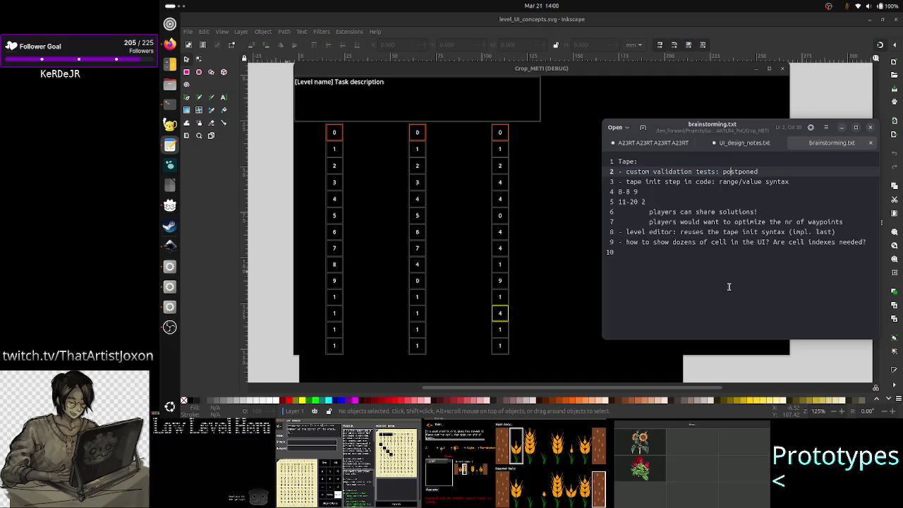
key("Right")
key("Right")
key("Right")
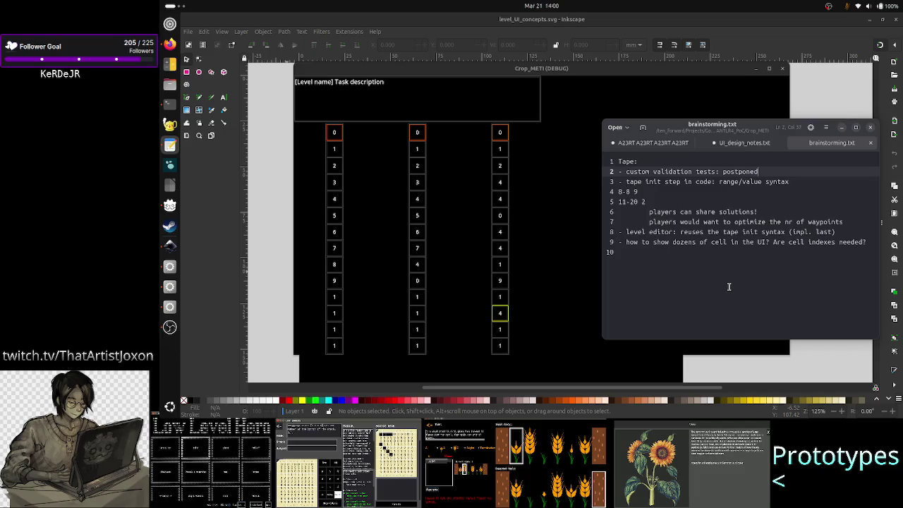
key("shift+Left")
key("shift+Left")
key("shift+Left")
key("shift+Left")
key("shift+Left")
key("shift+Left")
key("shift+Left")
key("shift+Left")
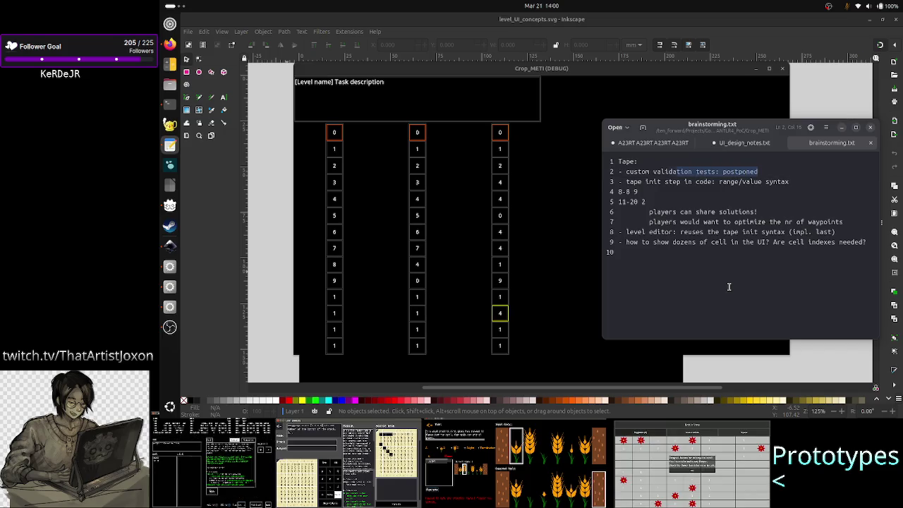
key("shift+Left")
key("shift+Left")
key("shift+Left")
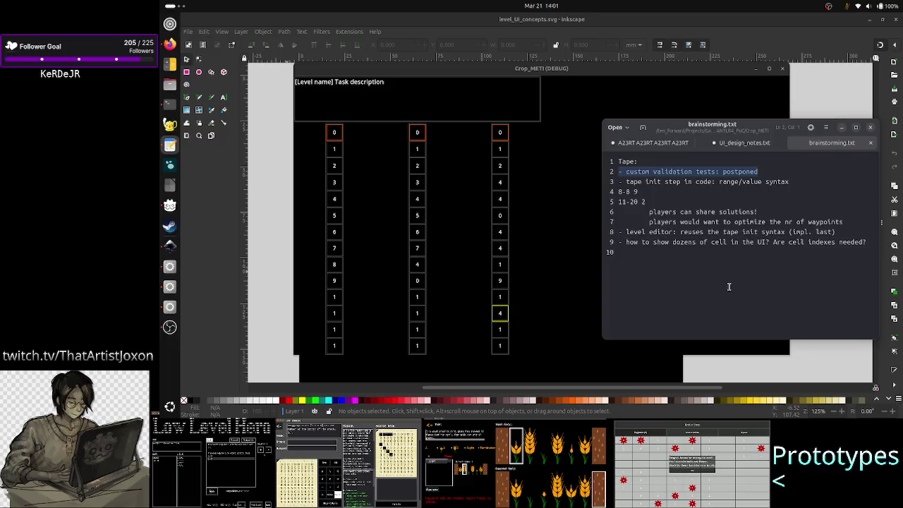
key("End")
Step: Add indented note 'sandbox: all cells are 0, players init not just waypoints,' then 'but also the input'
key("Return")
key("Tab")
key("Tab")
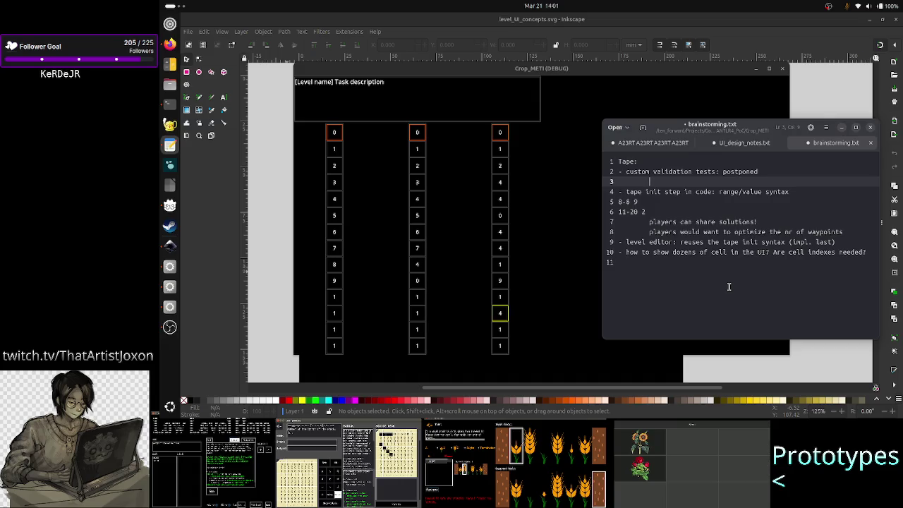
key("Tab")
type("san")
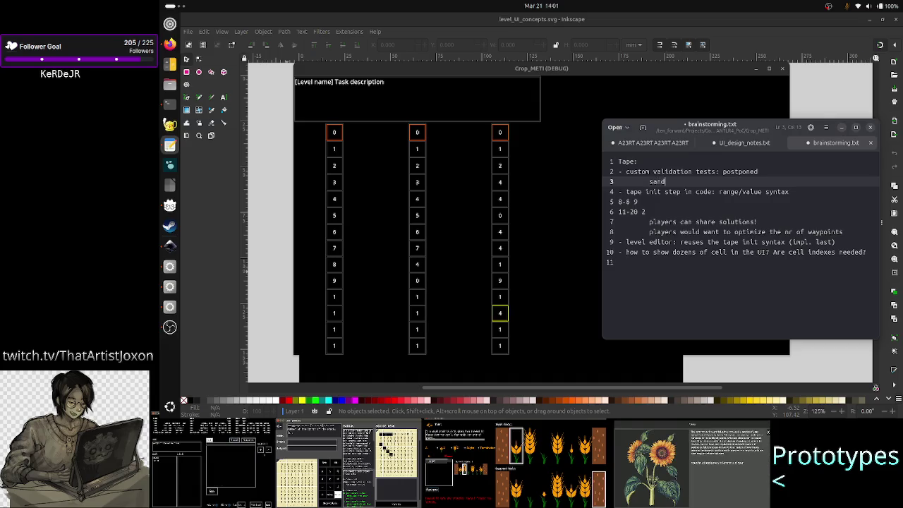
type("dbox: ")
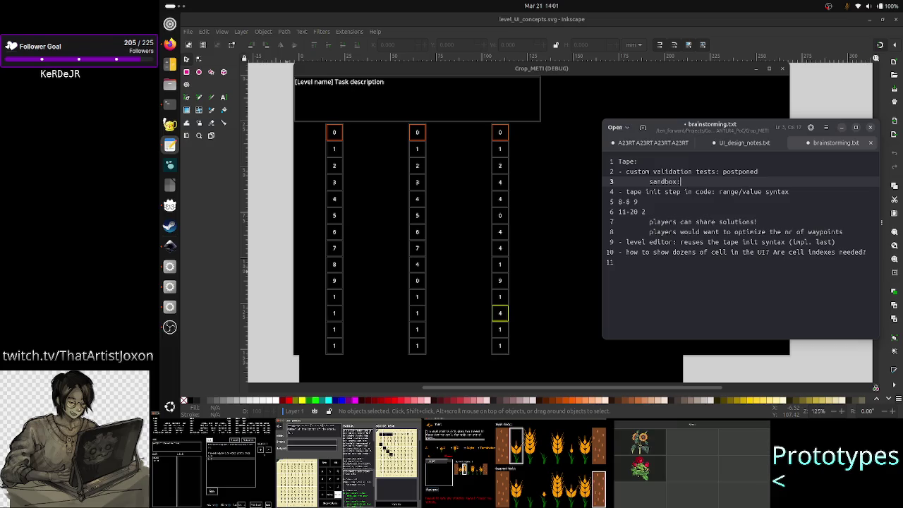
type("all cells are ")
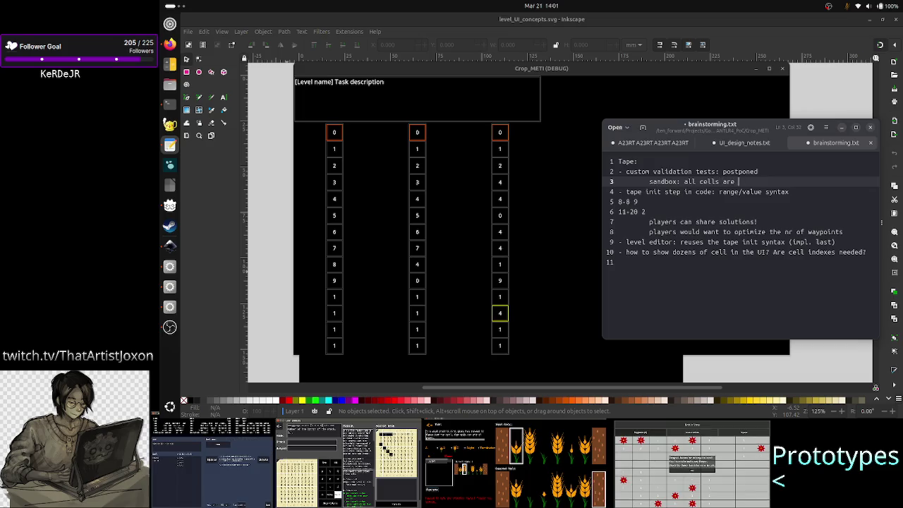
type("0, and ")
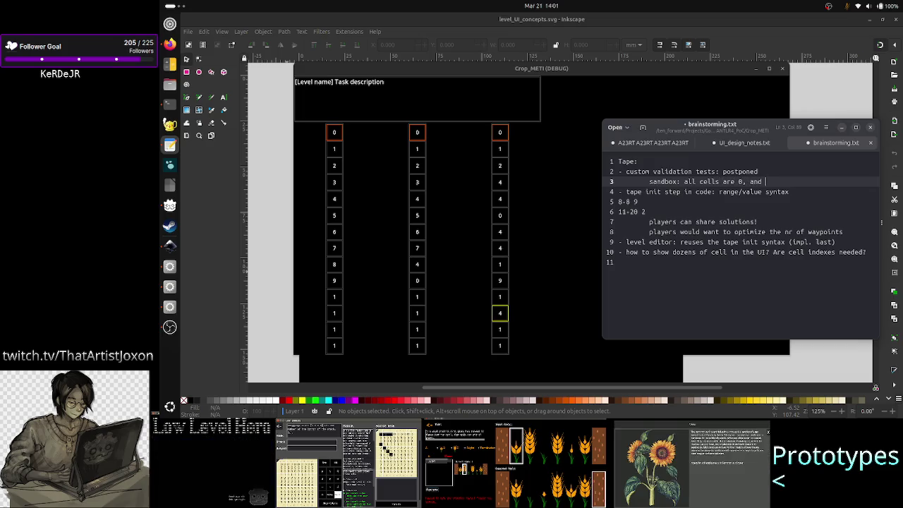
type("pla")
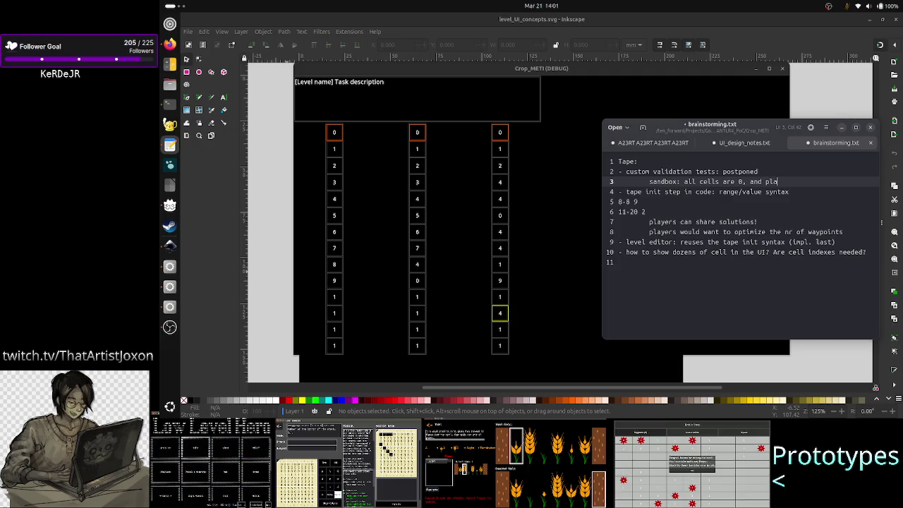
key("BackSpace")
key("BackSpace")
key("BackSpace")
key("BackSpace")
key("BackSpace")
key("BackSpace")
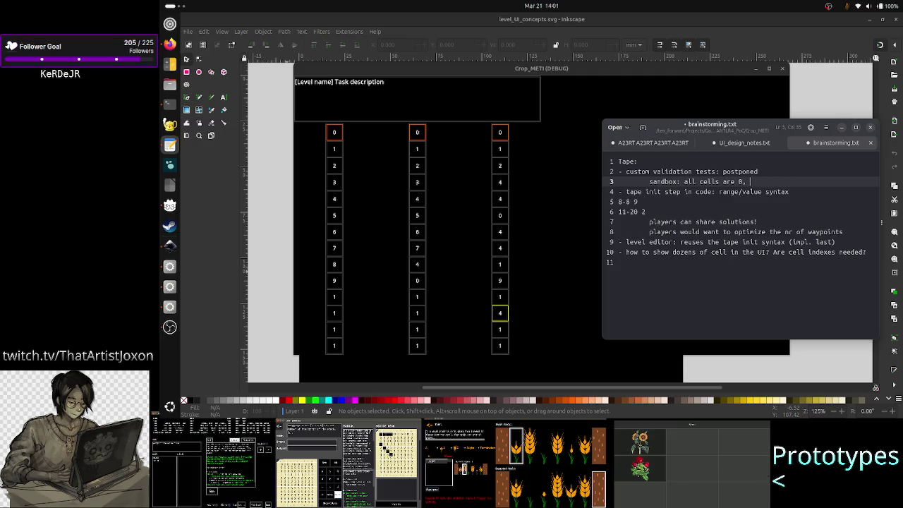
type("players ")
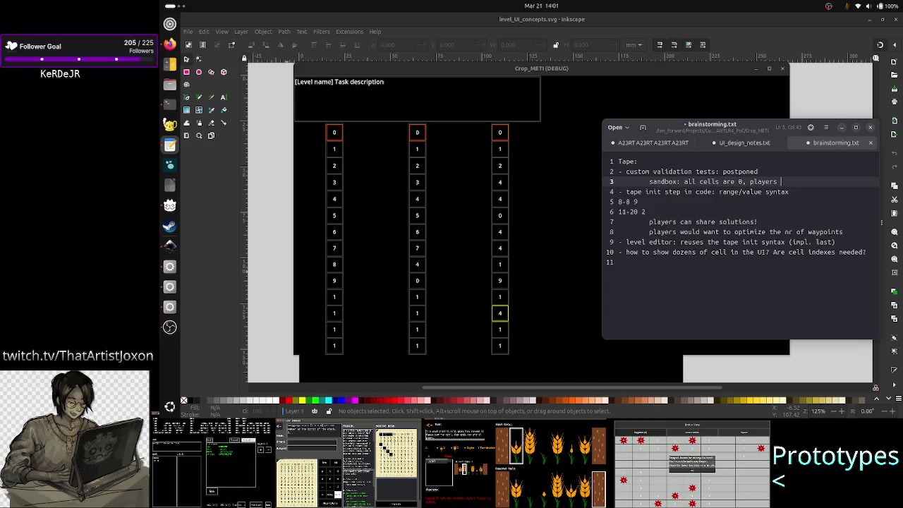
type("init ")
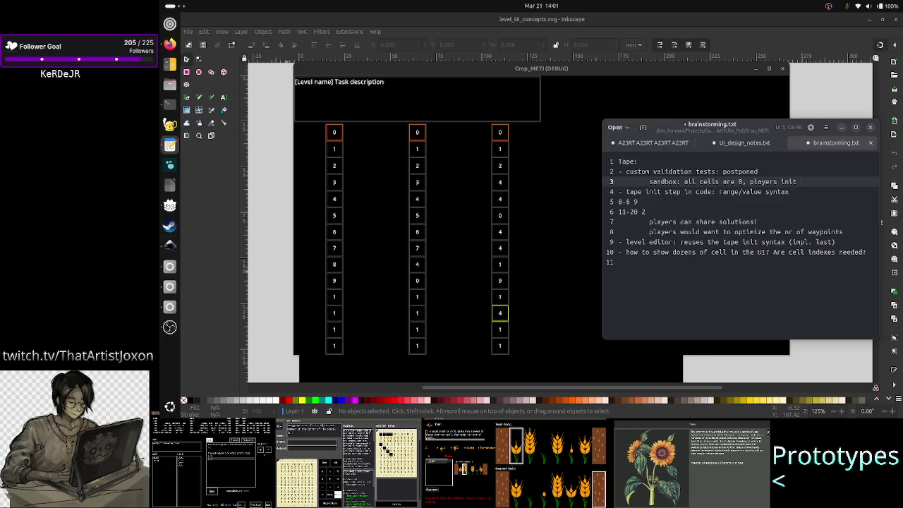
type("not just waypoints")
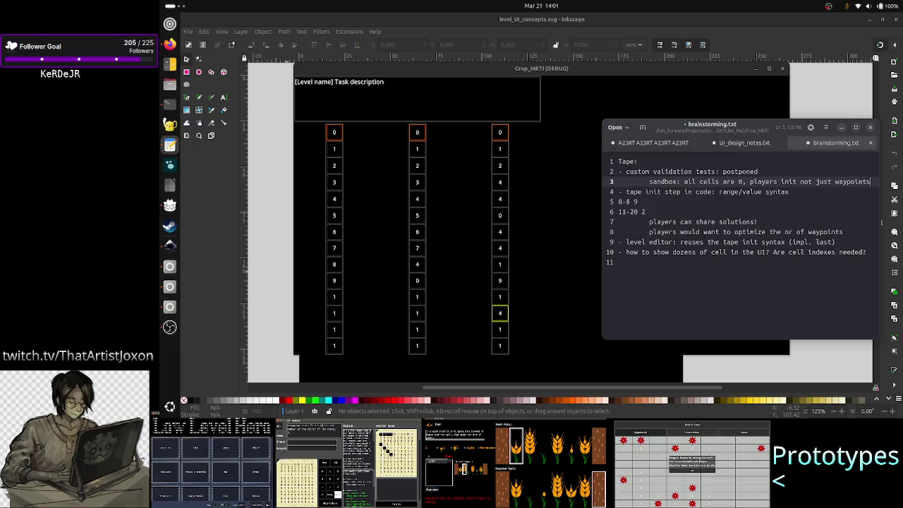
type(",")
key("Return")
type("but also the ")
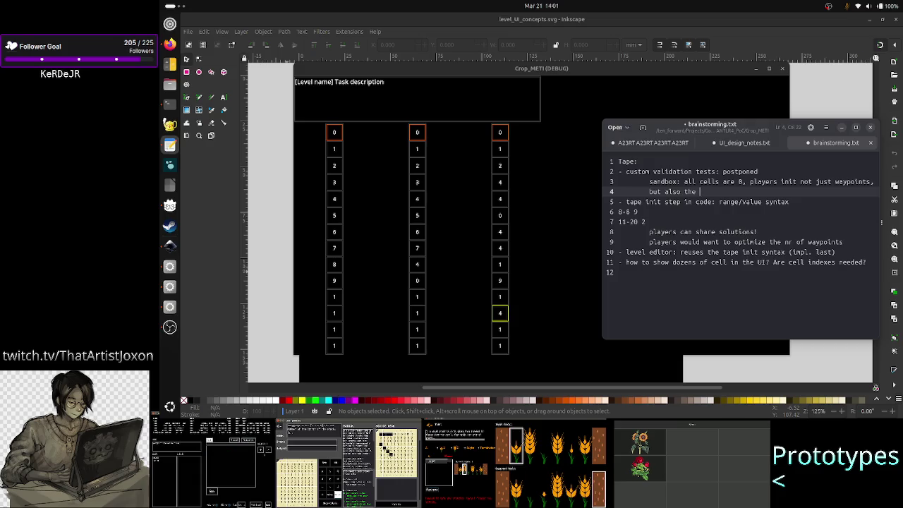
type("input")
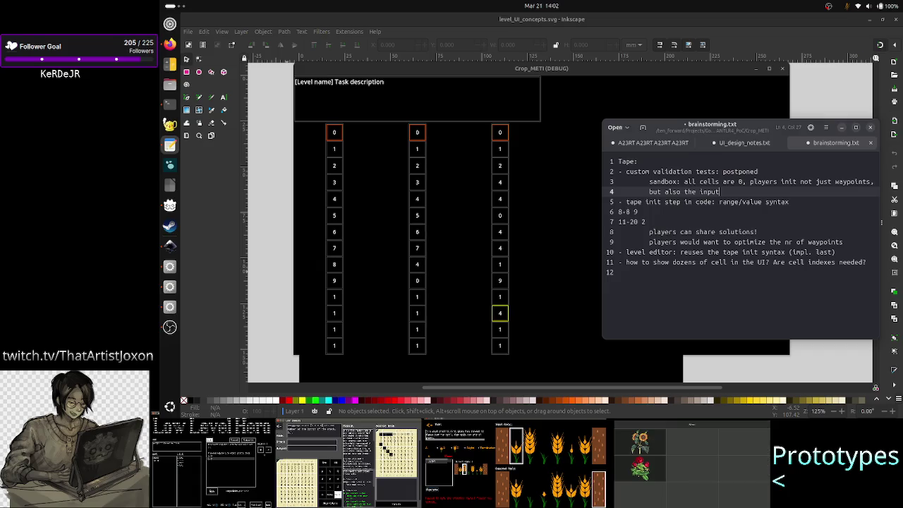
key("Up")
key("Left")
key("Left")
key("Left")
key("Left")
key("Left")
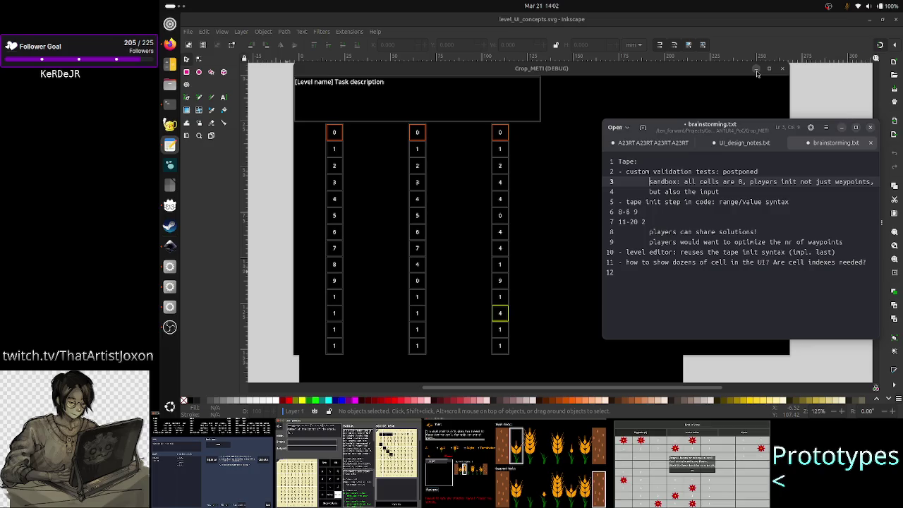
left_click(781, 68)
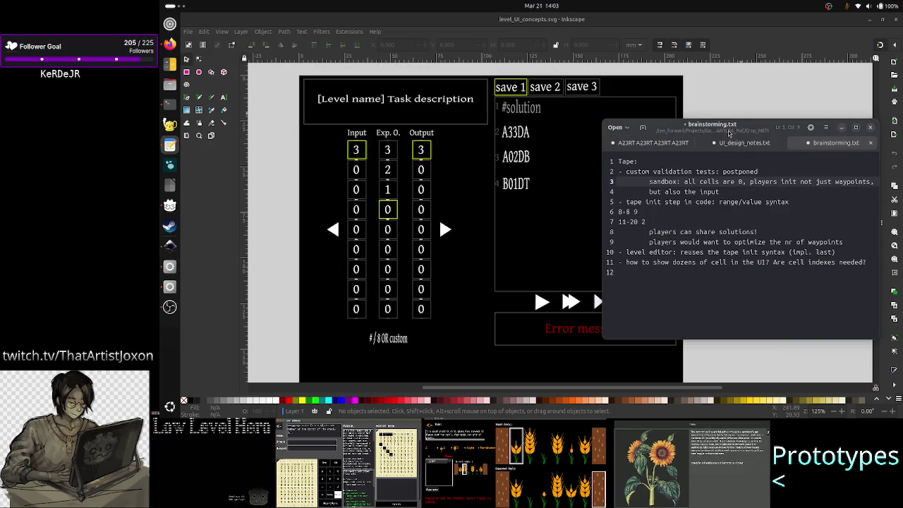
Step: Move the notes window up slightly and widen it from its left edge
left_click_drag(730, 132, 731, 82)
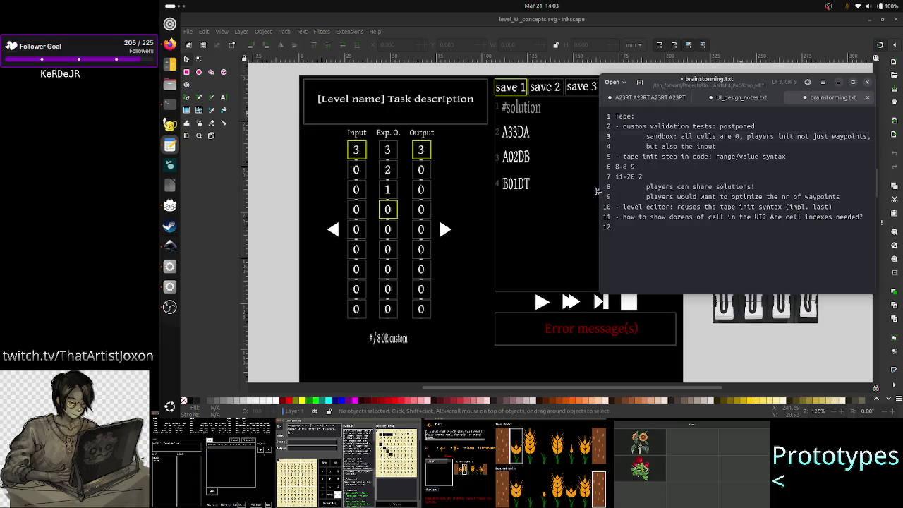
left_click_drag(599, 190, 540, 185)
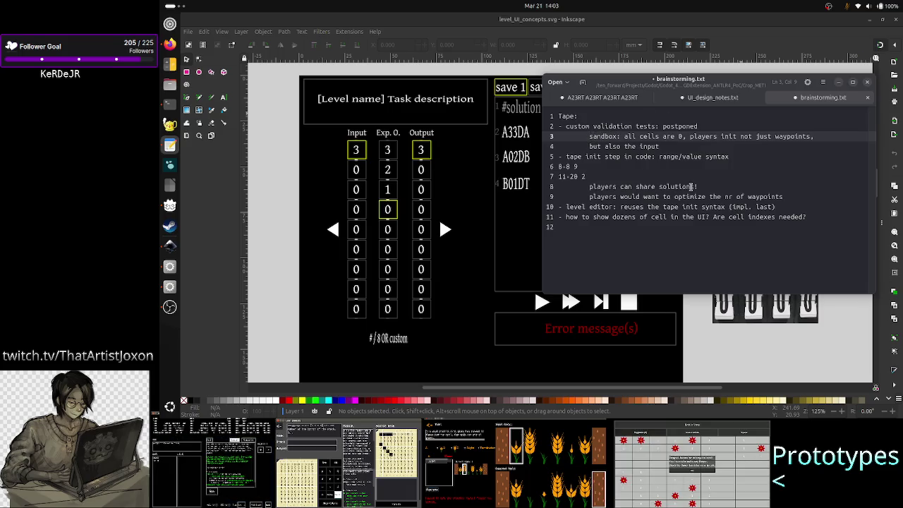
Step: Turn the sandbox note into one '-' bullet line and add '?' after 'postponed'
key("BackSpace")
type("-")
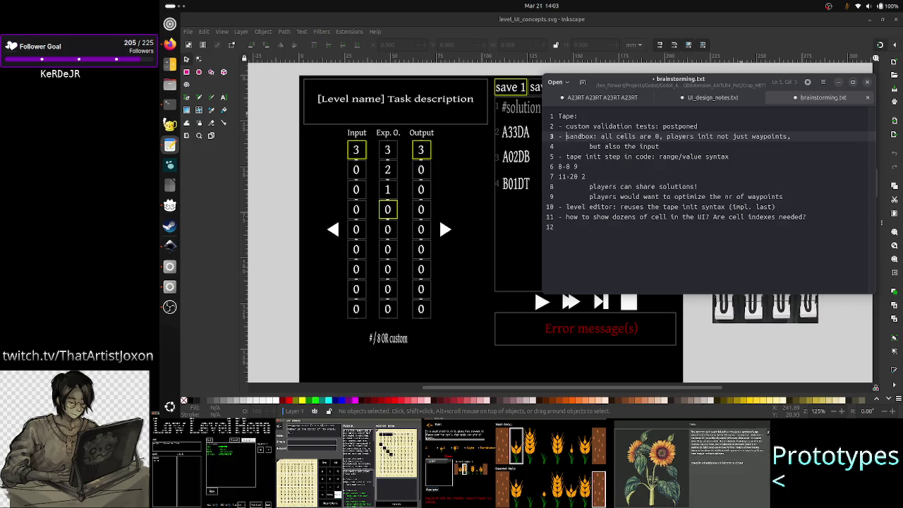
key("Down")
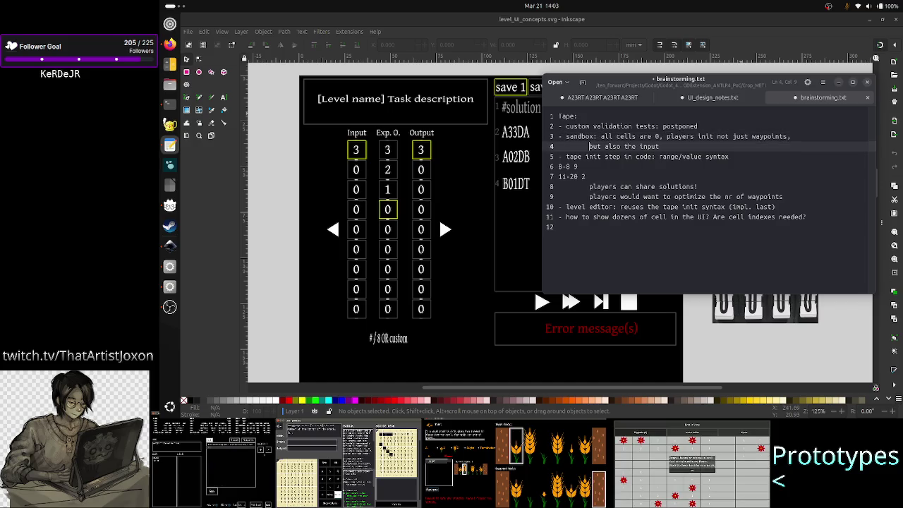
key("BackSpace")
key("BackSpace")
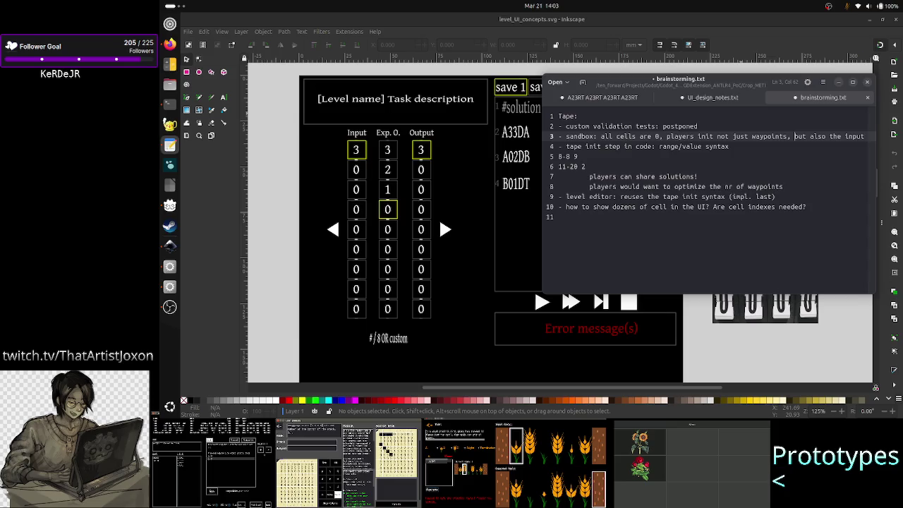
key("Up")
type("?")
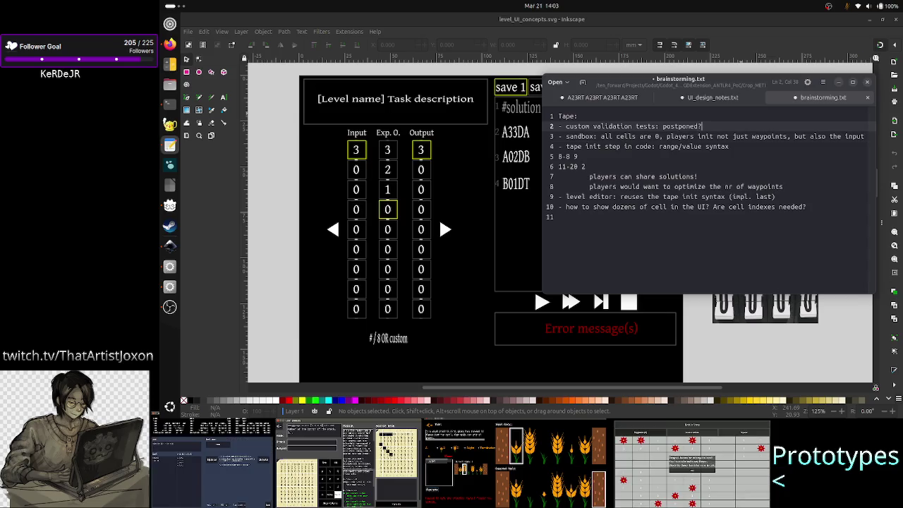
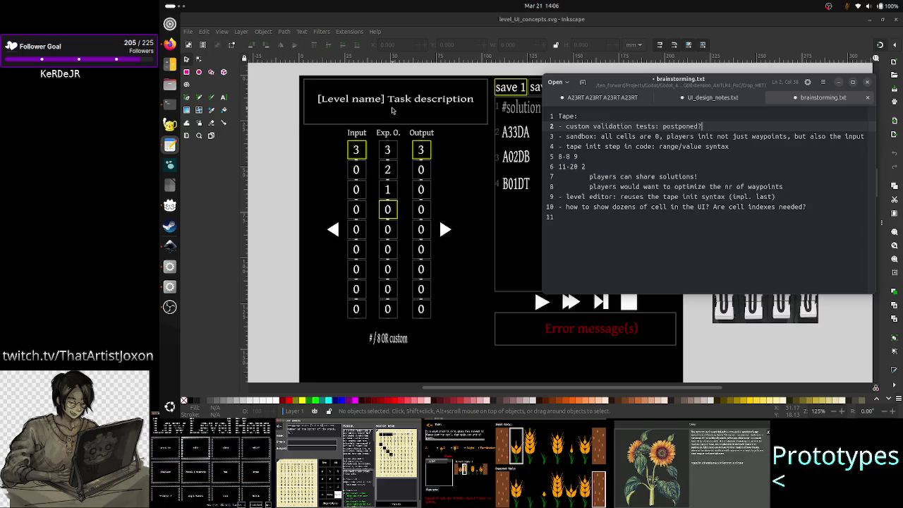
Step: Replace 'postponed?' with 'canceled' on line 2 and select that custom validation tests line
key("BackSpace")
key("BackSpace")
key("BackSpace")
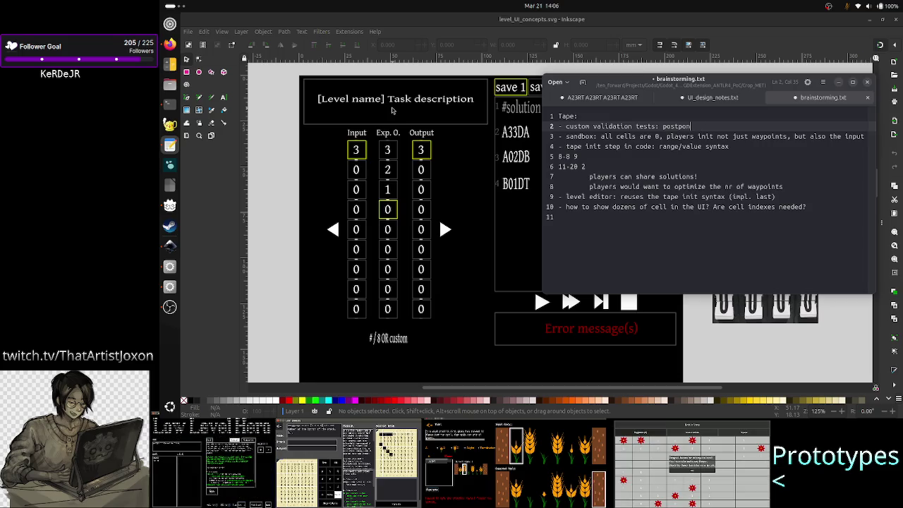
key("BackSpace")
key("BackSpace")
key("BackSpace")
key("BackSpace")
key("BackSpace")
key("BackSpace")
key("BackSpace")
type("canceled")
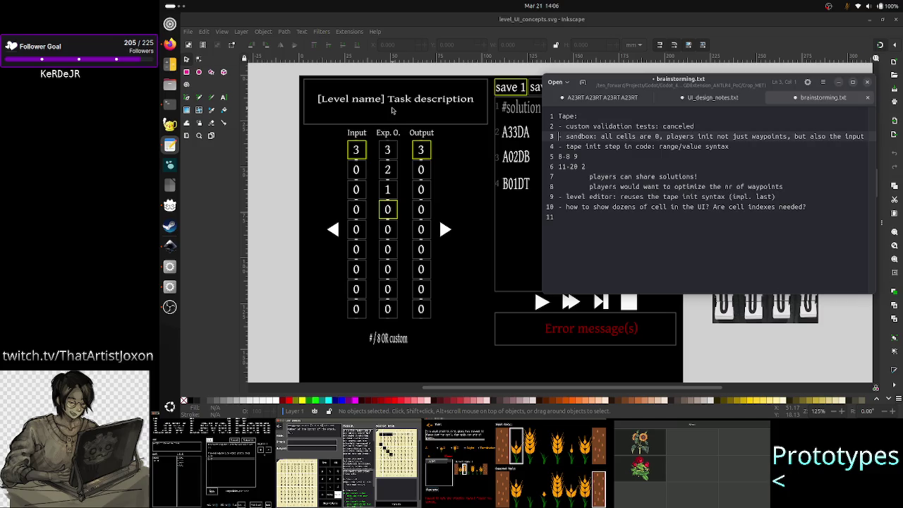
key("shift+Home")
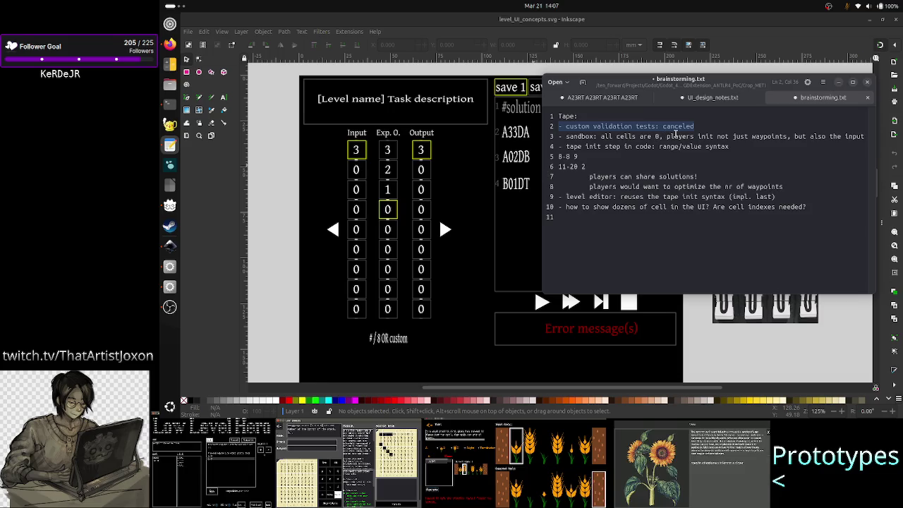
Step: Add an indented line under line 2, draft 'open a level into the', then erase it
key("Right")
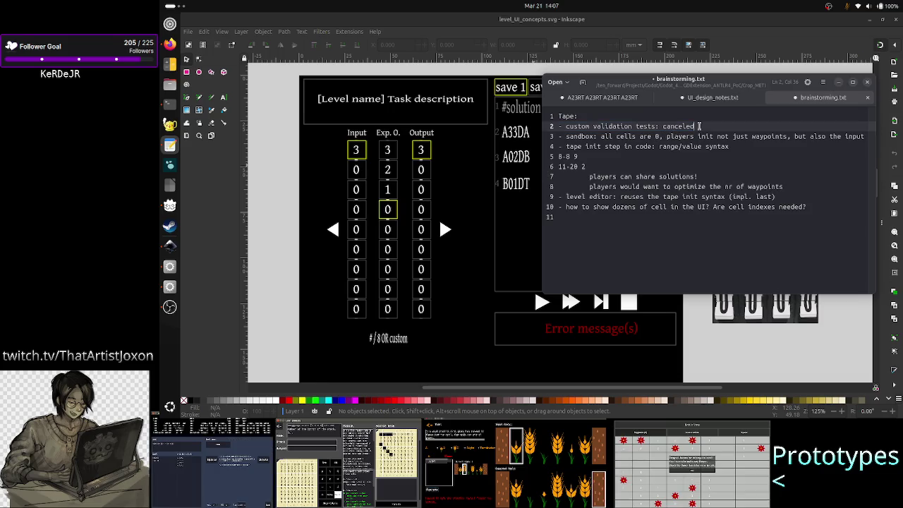
key("Home")
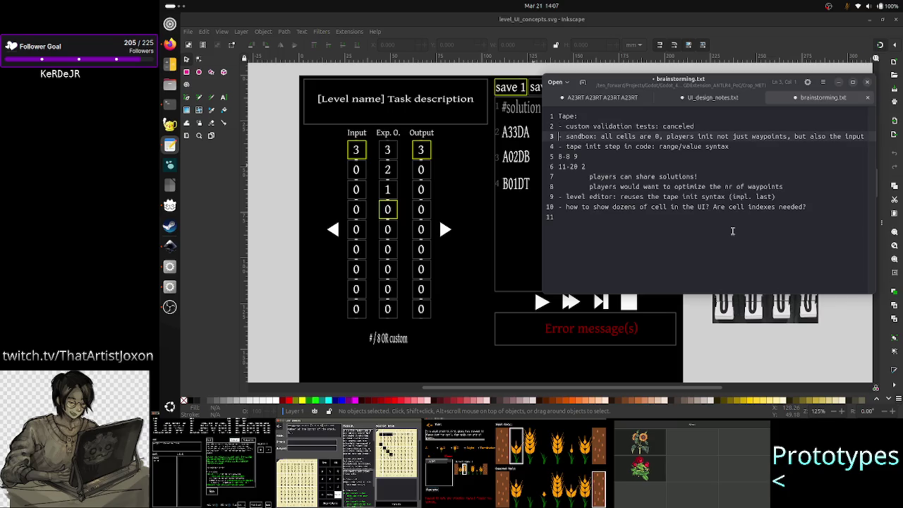
key("End")
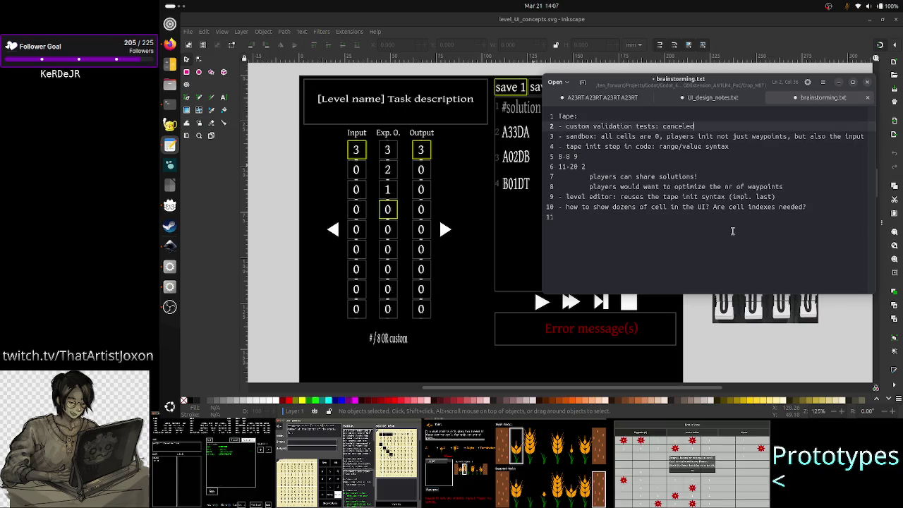
key("Return")
key("Tab")
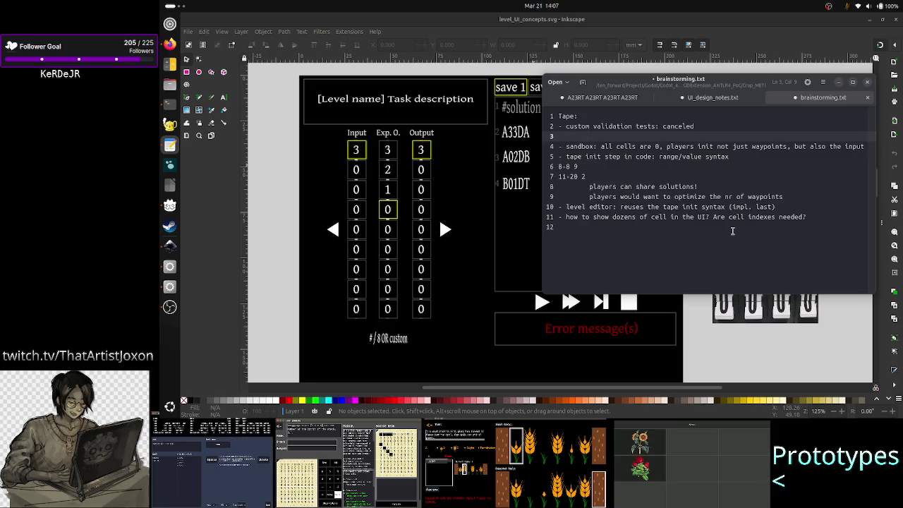
key("Tab")
type("open a level ")
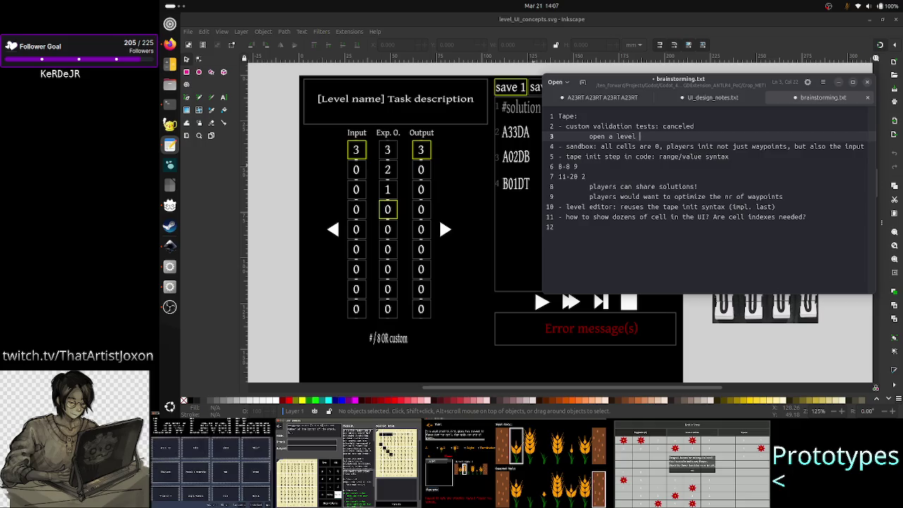
type("into the")
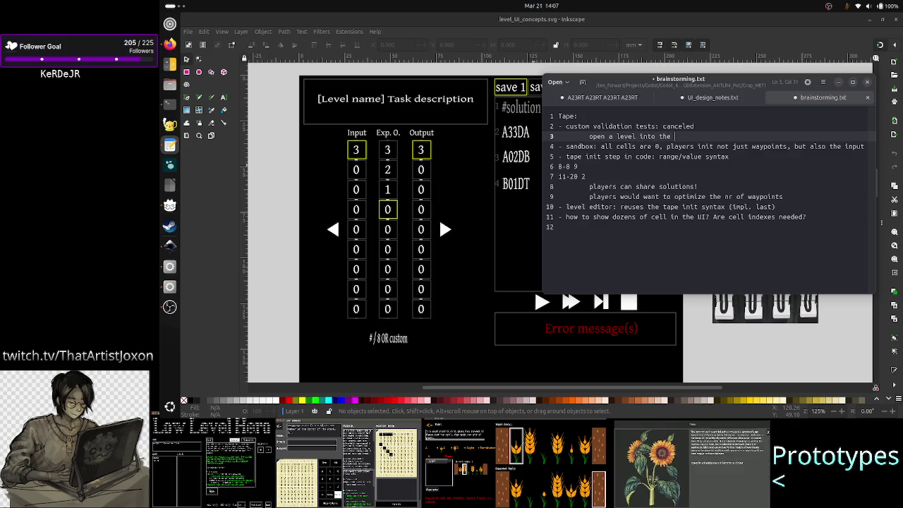
key("BackSpace")
key("BackSpace")
key("BackSpace")
key("BackSpace")
key("BackSpace")
key("BackSpace")
key("BackSpace")
key("BackSpace")
key("BackSpace")
key("BackSpace")
key("BackSpace")
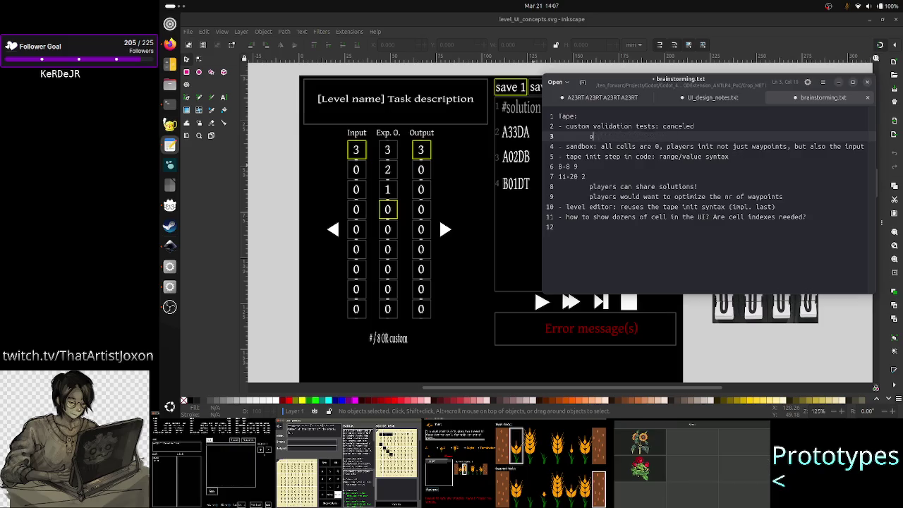
key("BackSpace")
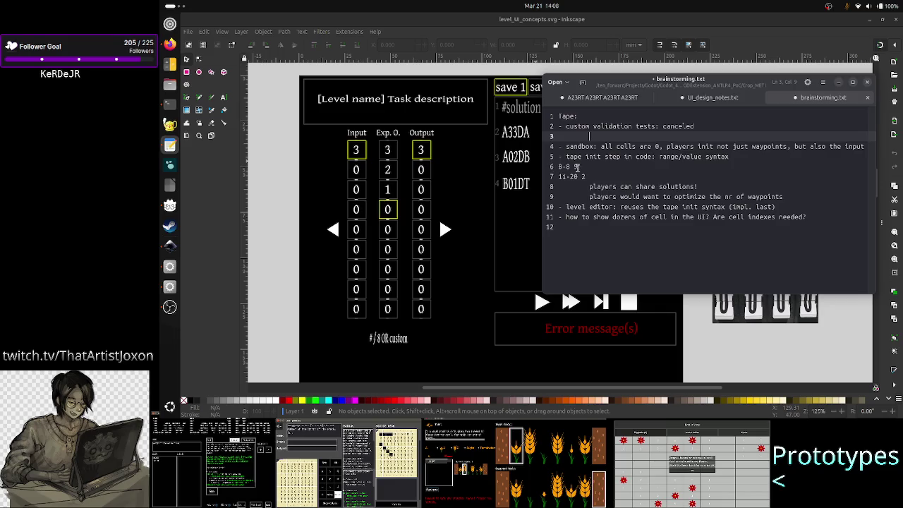
Step: Delete the empty line 3 below the custom validation tests note
left_click_drag(598, 177, 545, 167)
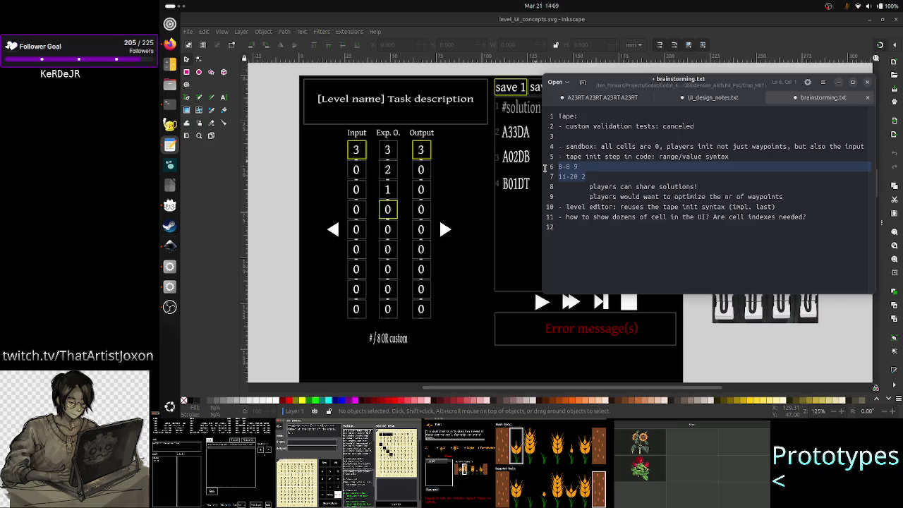
left_click(673, 136)
key("BackSpace")
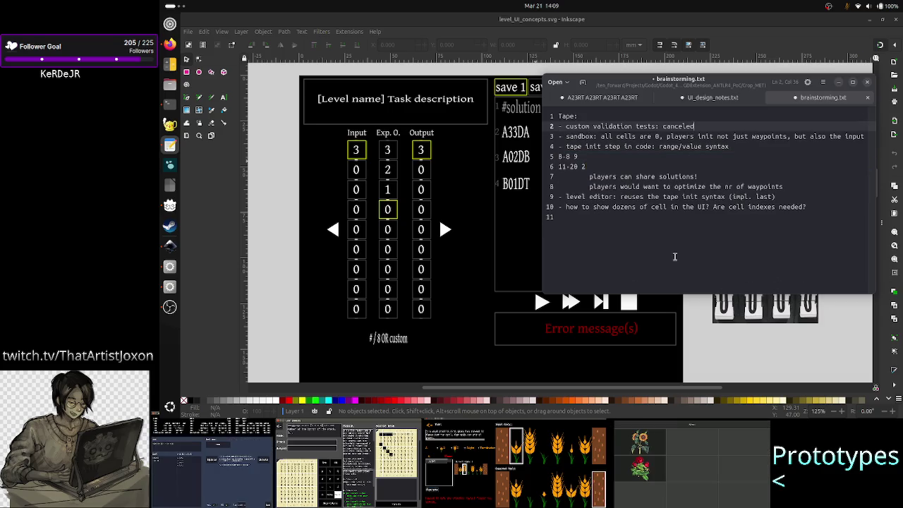
Step: Step through the sandbox and level editor lines, selecting each in turn
key("shift+Home")
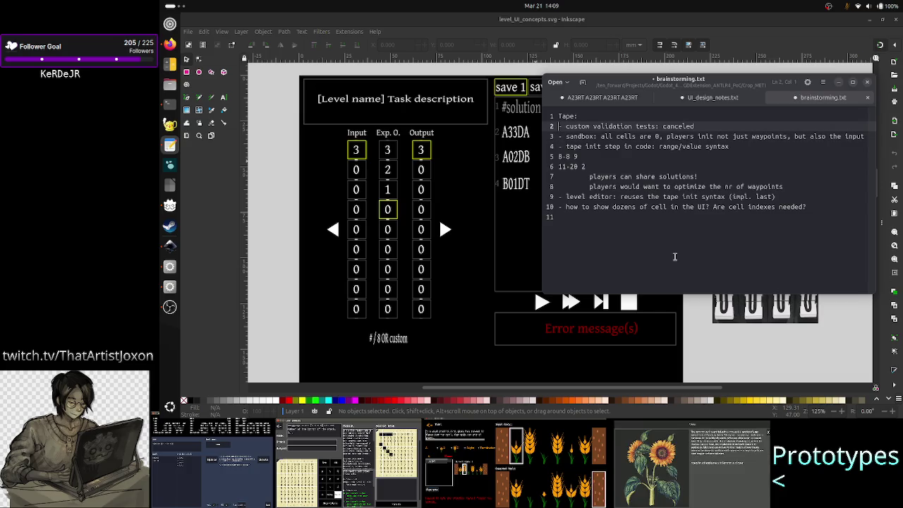
key("Right")
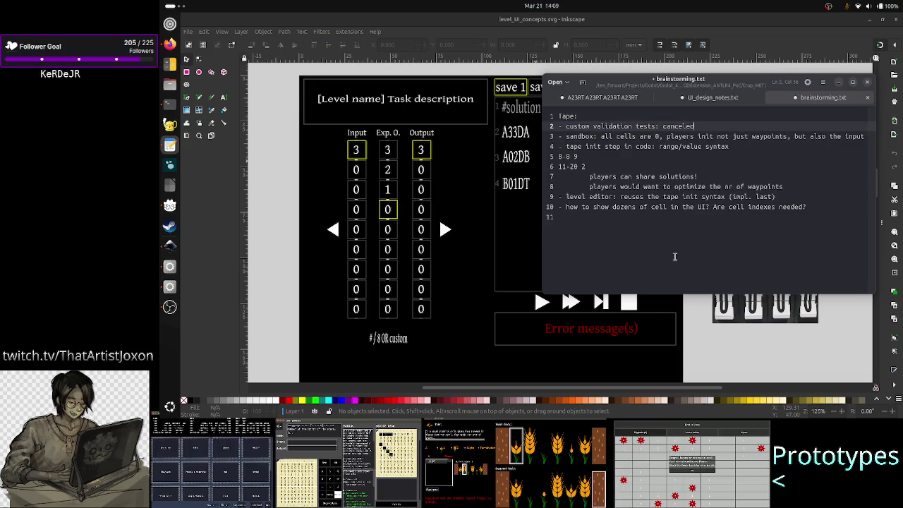
key("Right")
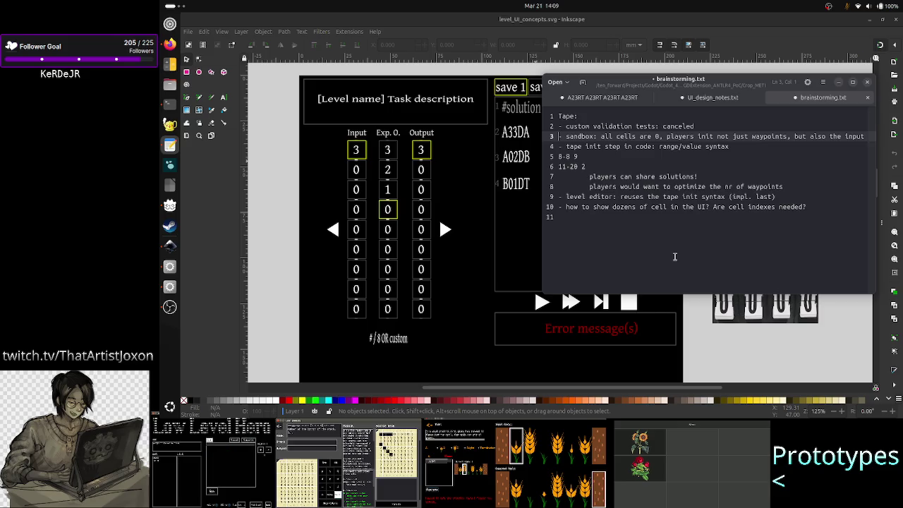
key("shift+End")
key("End")
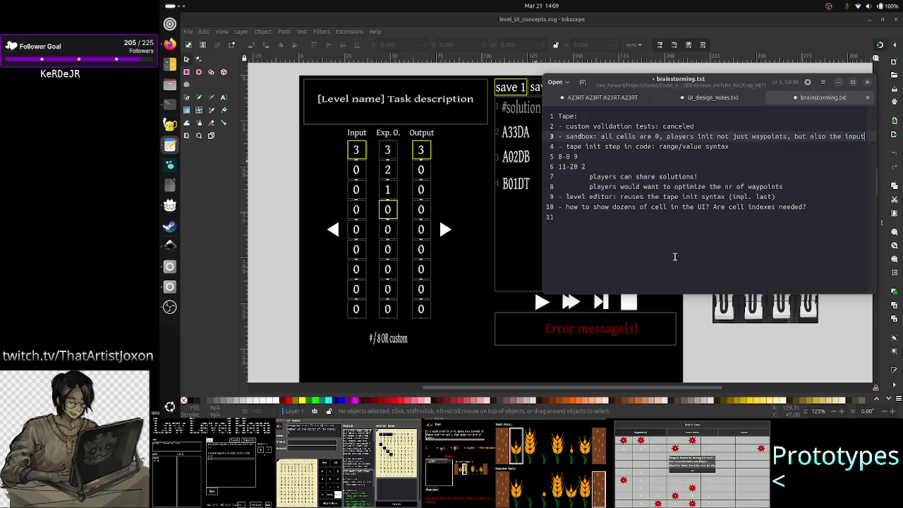
key("Down")
key("Down")
key("Down")
key("Down")
key("Down")
key("Down")
key("Home")
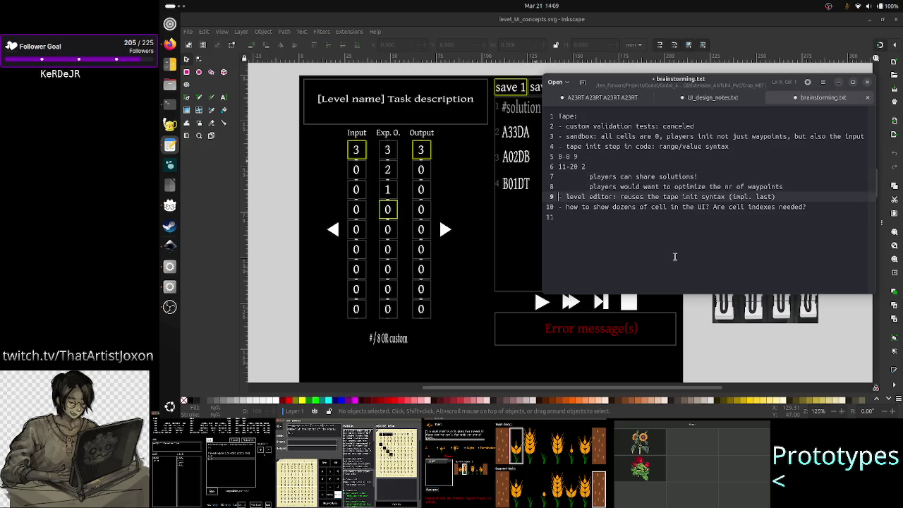
key("shift+End")
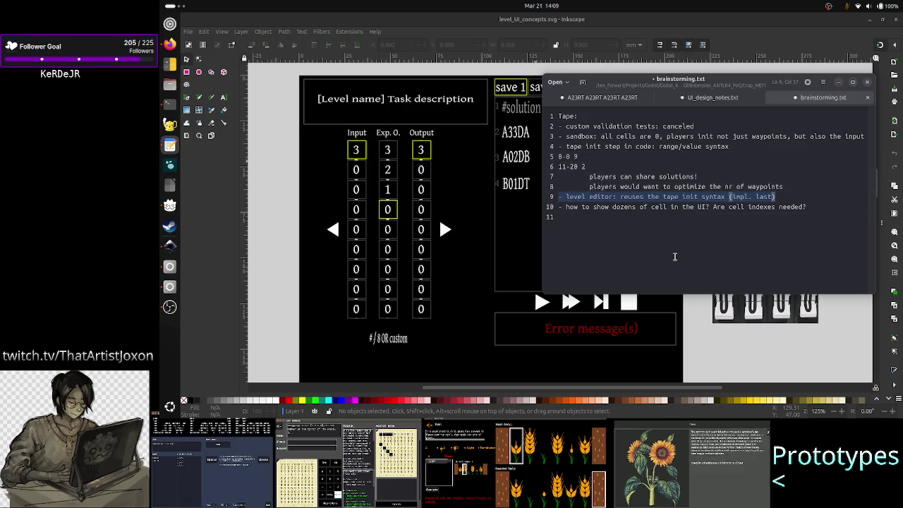
key("Up")
key("Up")
key("Up")
key("Up")
key("Up")
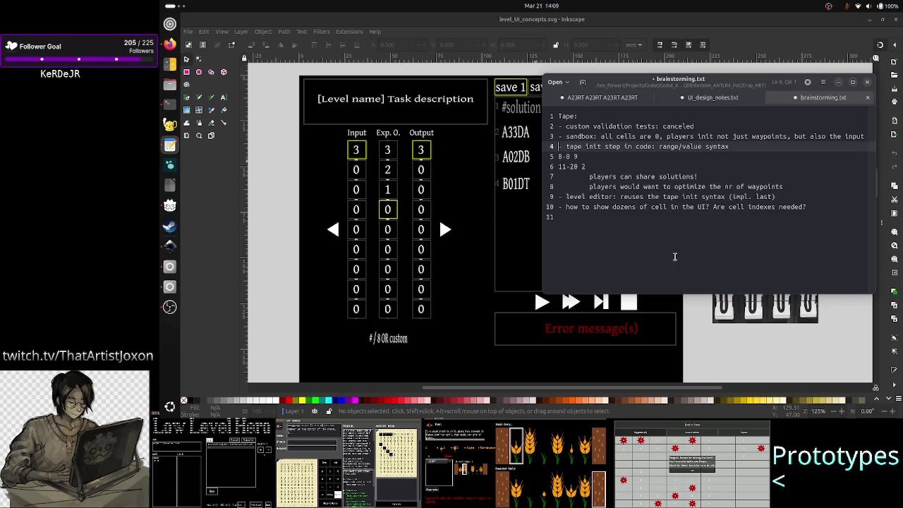
Step: Move the tape init and level editor notes up under the Tape: heading
key("shift+Down")
key("shift+Down")
key("shift+Down")
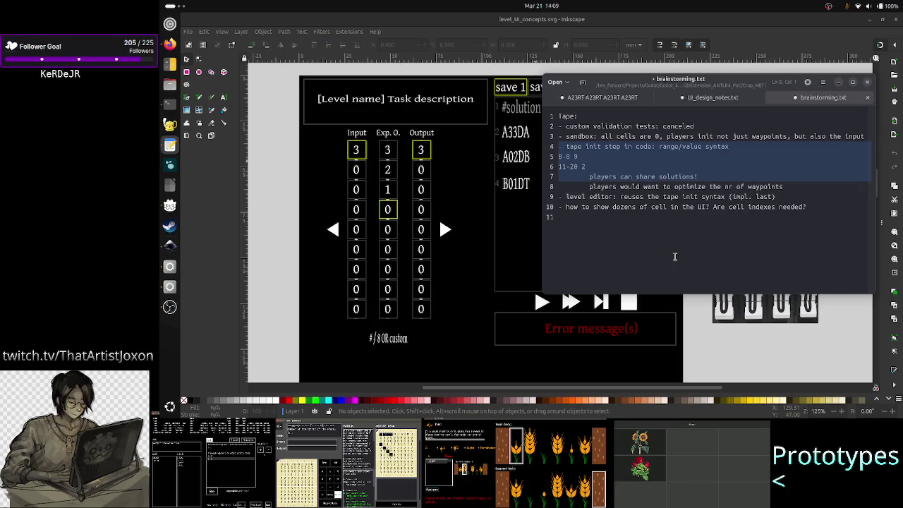
key("shift+Down")
key("shift+Down")
key("shift+Down")
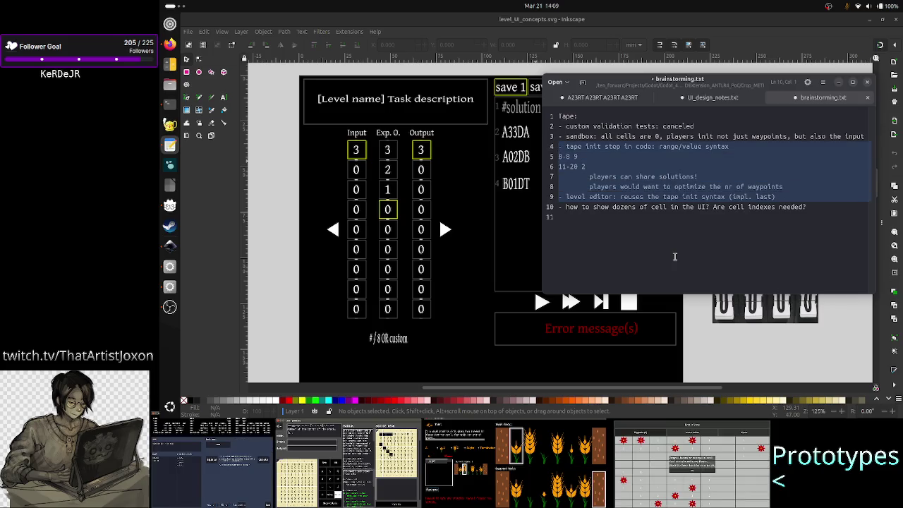
key("shift+Left")
key("BackSpace")
key("Up")
key("Up")
key("Down")
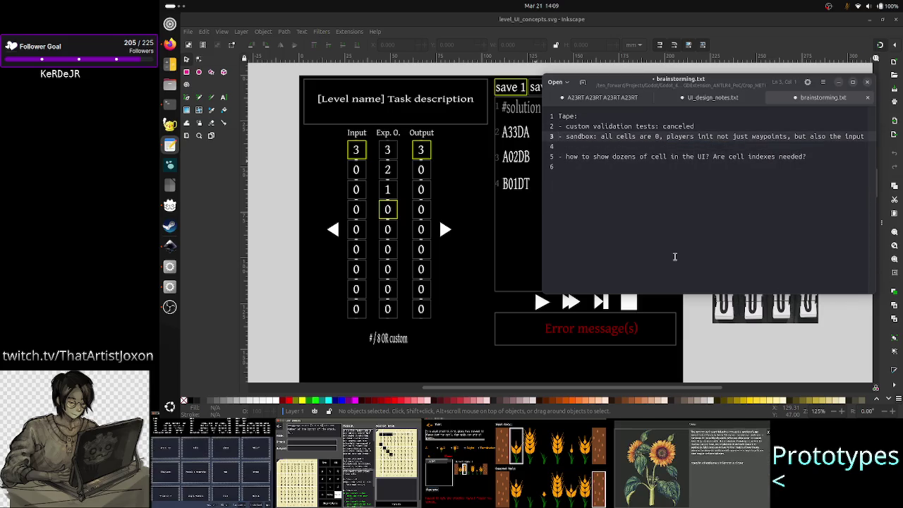
key("Up")
key("Return")
key("Up")
type("- tape init step in code: range/value syntax 3-8 9 11-20 2 \tplayers can share solutions! \tplayers would want to optimize the nr of waypoints - level editor: reuses the tape init syntax (impl. last)")
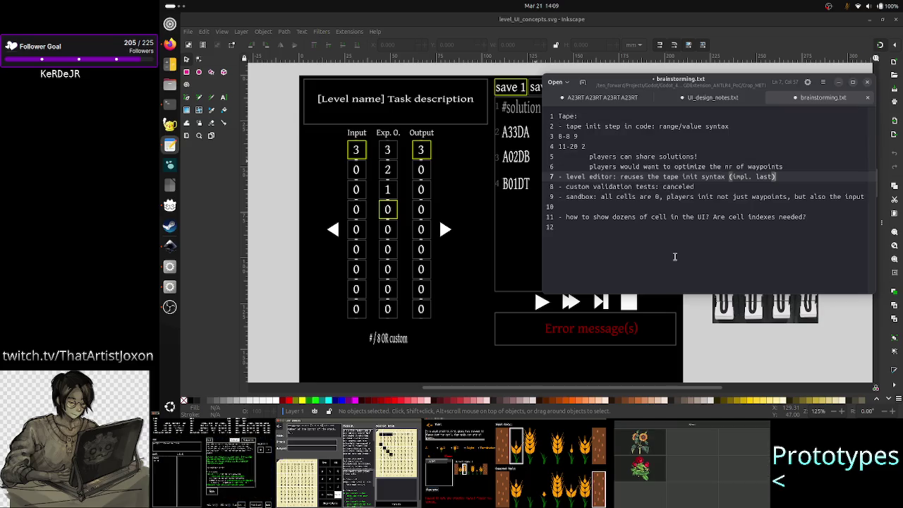
Step: Step back through the pasted tape init notes and select its syntax lines
key("Up")
key("Up")
key("Up")
key("Up")
key("Up")
key("Up")
key("Down")
key("Down")
key("Down")
key("Up")
key("Up")
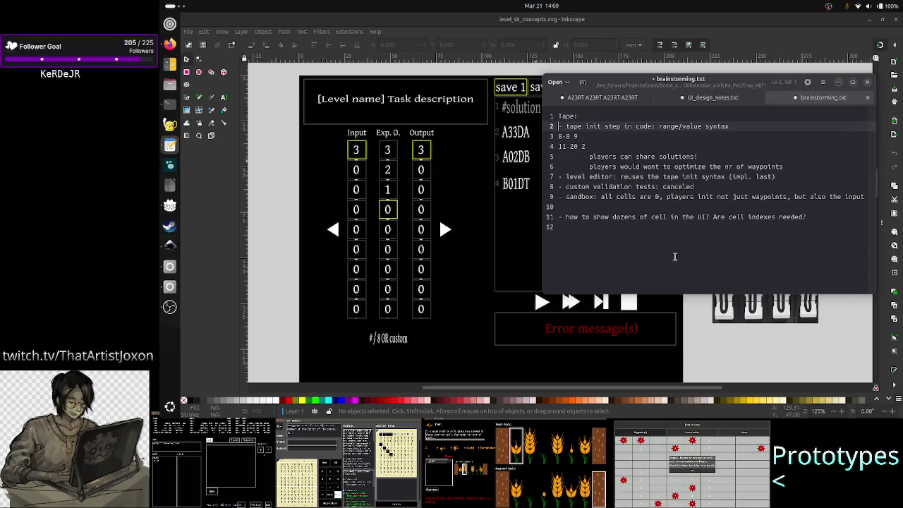
key("Down")
key("Up")
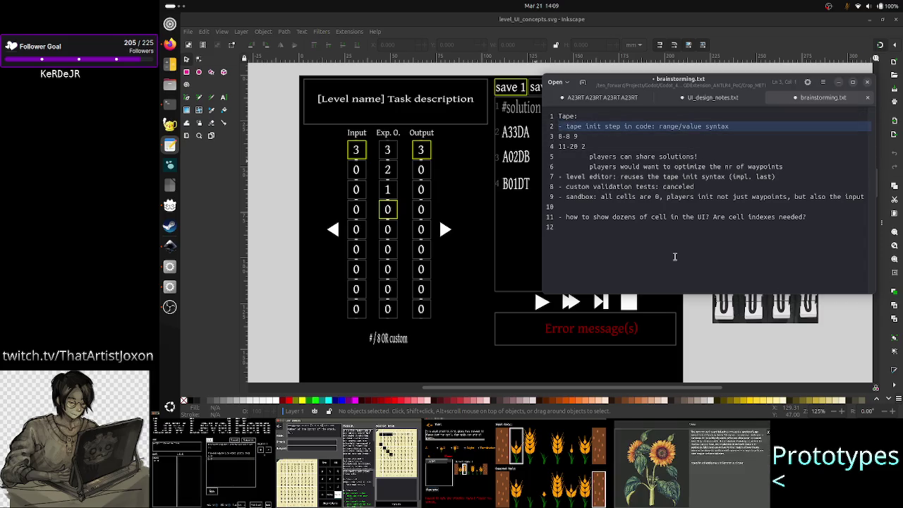
key("Down")
key("Down")
key("Down")
key("Up")
key("Up")
key("Up")
key("Down")
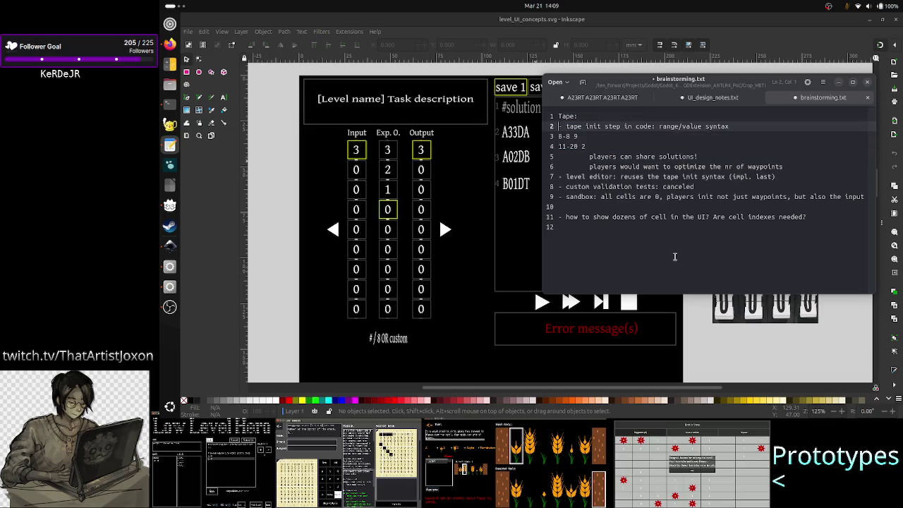
key("shift+Down")
key("shift+Down")
key("shift+Down")
key("shift+Down")
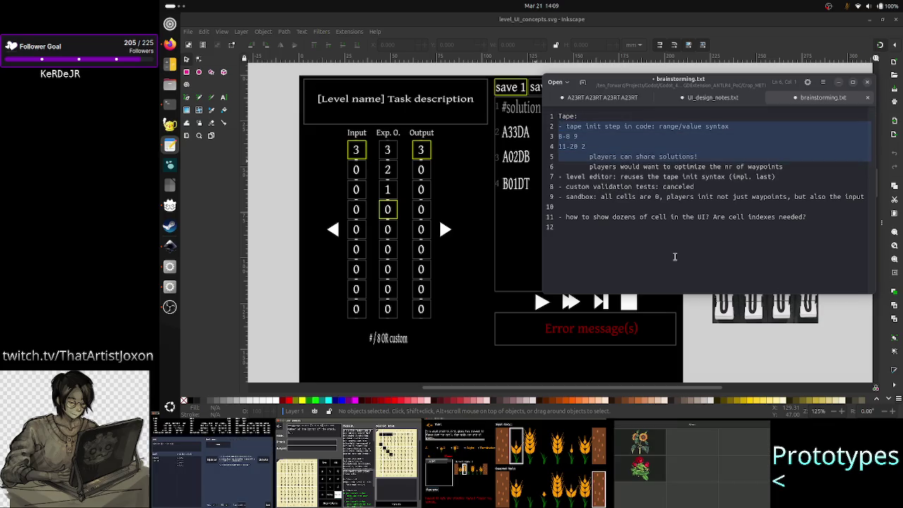
Step: Move down past the level editor note and cut out the custom validation tests line
key("Left")
key("Down")
key("Down")
key("Down")
key("Down")
key("Down")
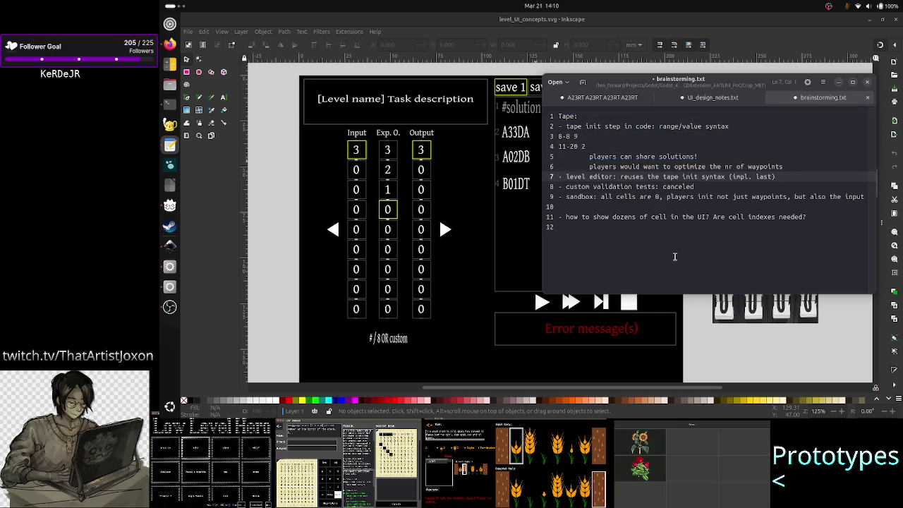
key("Right")
key("Right")
key("Right")
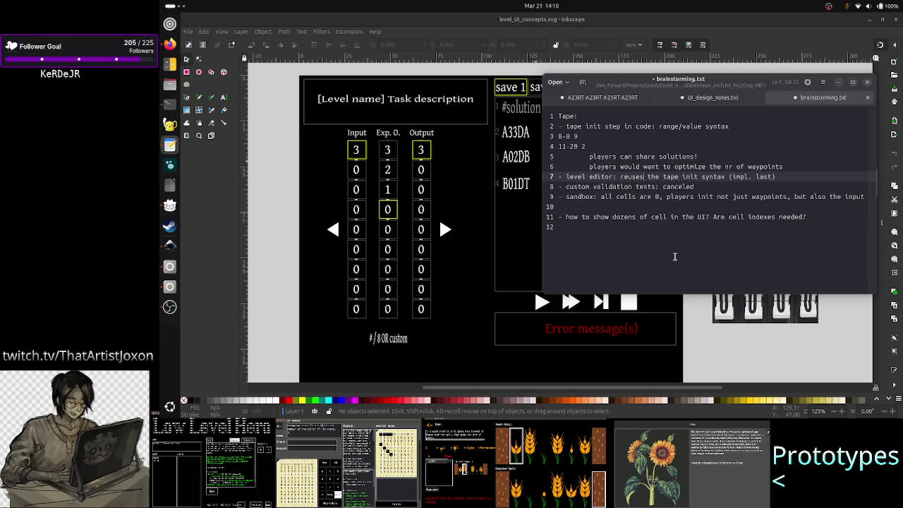
key("Down")
key("Left")
key("Left")
key("Left")
key("Down")
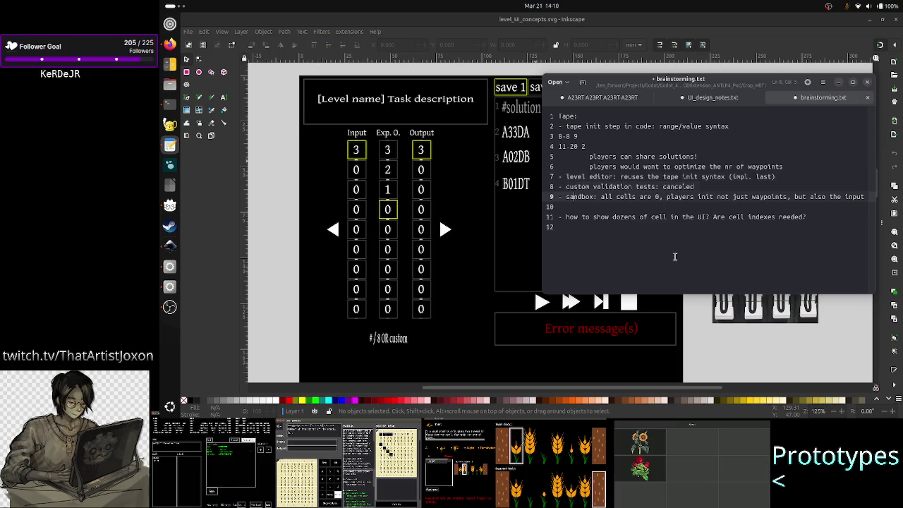
key("Home")
key("Up")
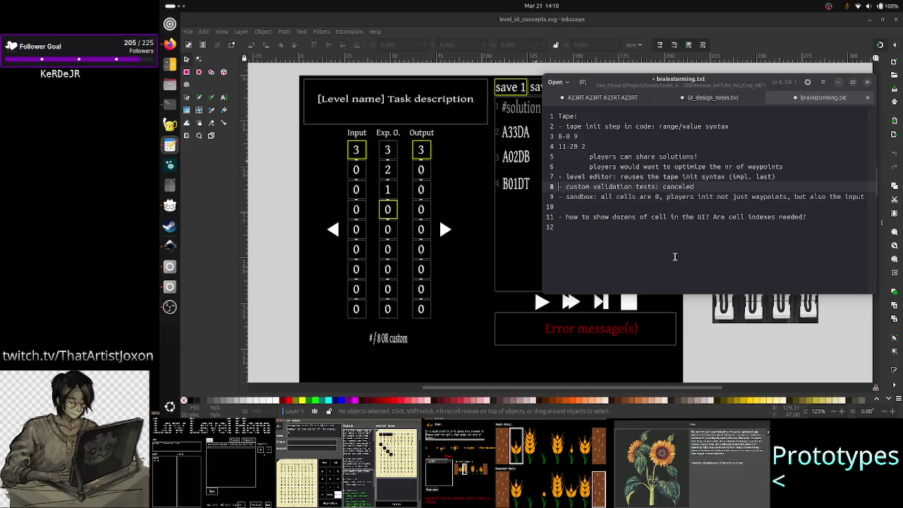
key("shift+End")
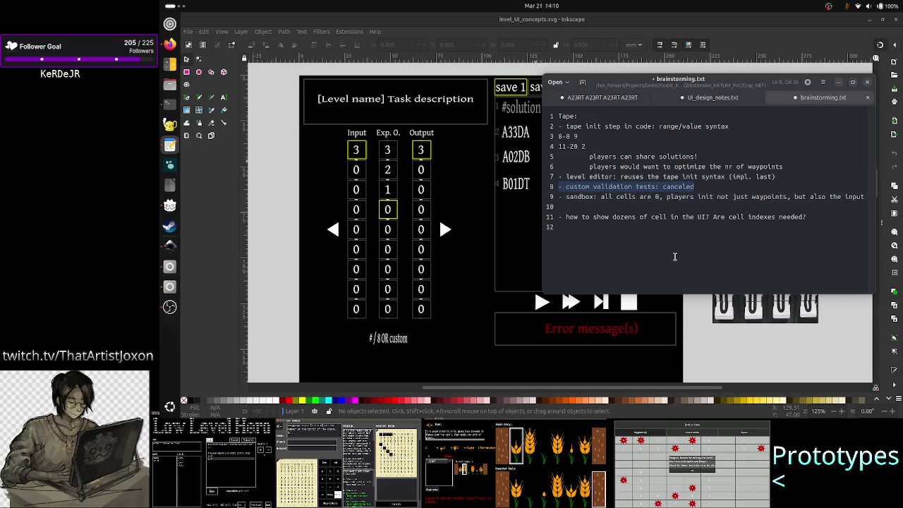
key("BackSpace")
key("BackSpace")
Step: Re-add '- custom validation tests: canceled' below the sandbox note, with blank lines around it
key("Right")
key("Right")
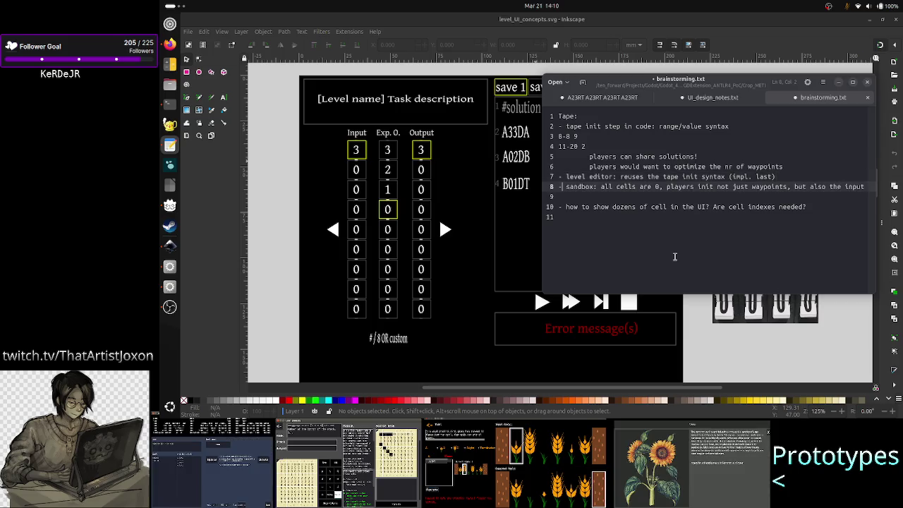
key("Right")
key("Right")
key("Right")
key("Right")
key("Right")
key("Right")
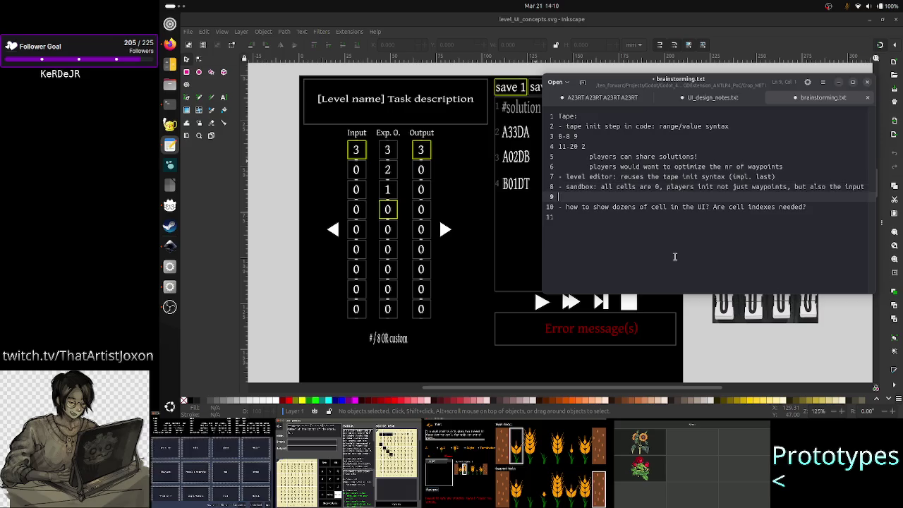
key("Down")
type("- custom validation tests: canceled")
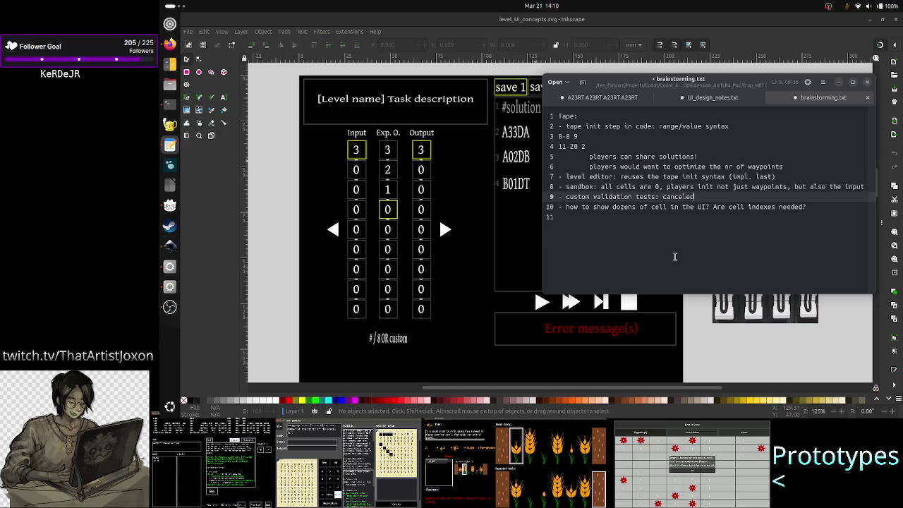
key("Right")
key("Up")
key("Return")
key("Down")
key("Return")
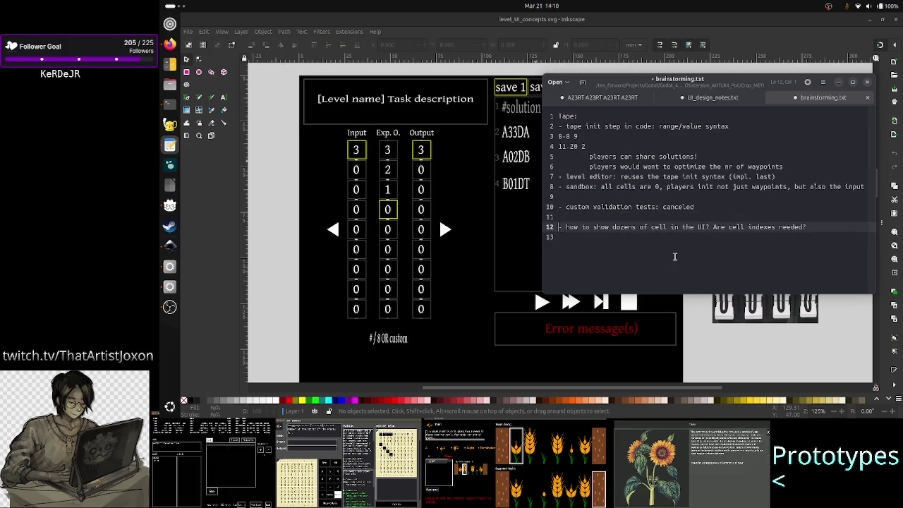
Step: Save brainstorming.txt and start an indented line under the dozens-of-cells question
key("Right")
key("Right")
key("Right")
key("Right")
key("Right")
key("Right")
key("ctrl+s")
key("Right")
key("Right")
key("Right")
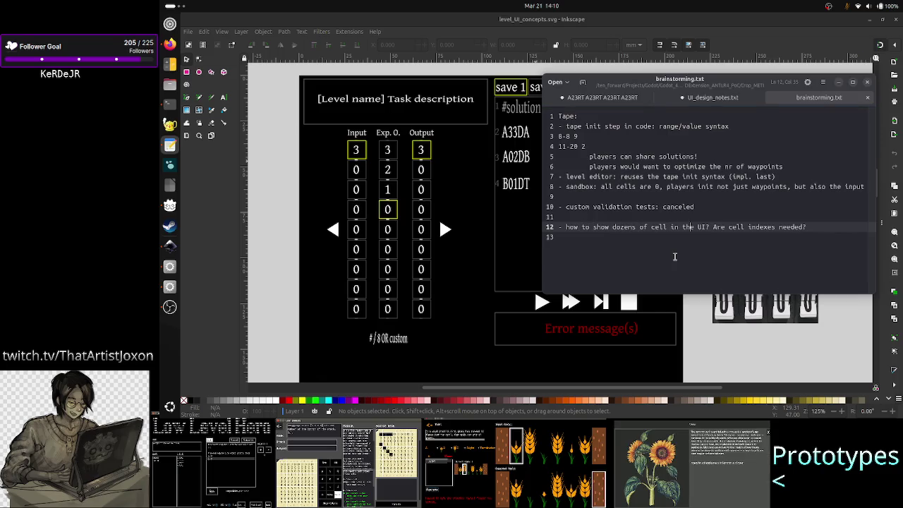
key("Down")
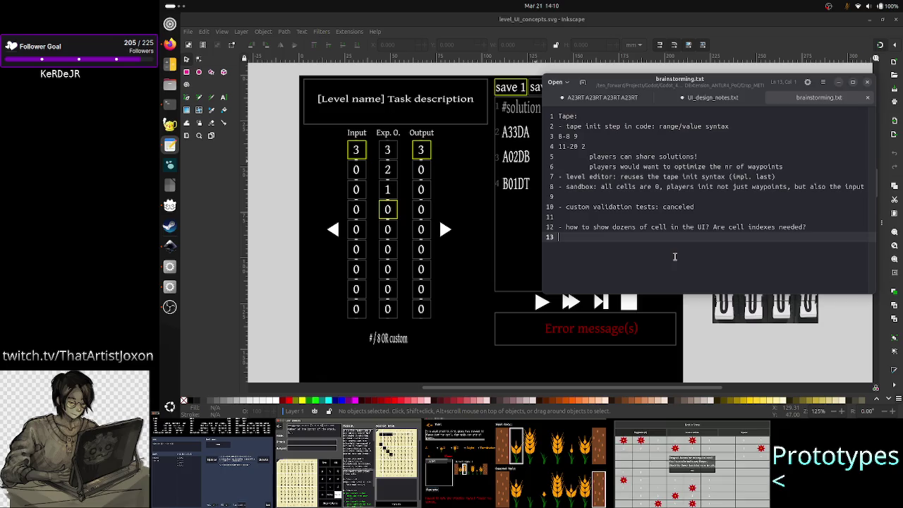
key("Tab")
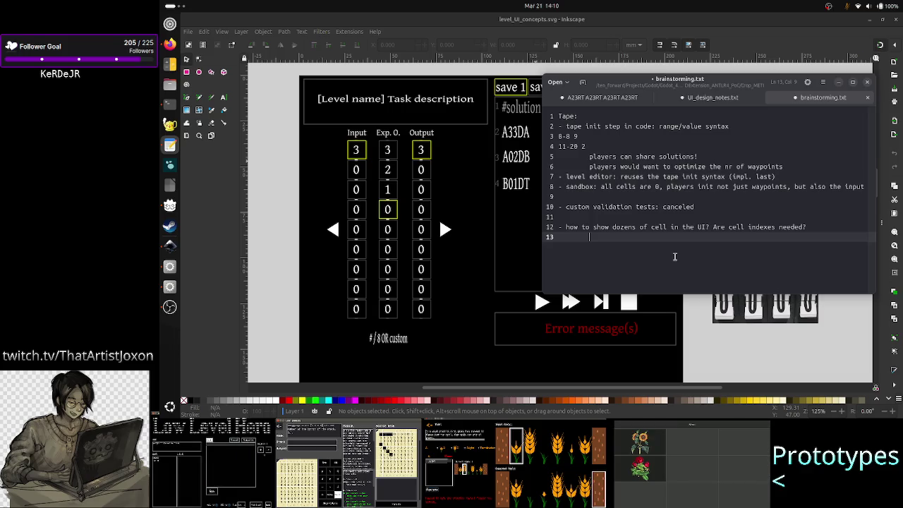
Step: Write the indented answer 'a scrollcontainer', revised from 'a scrollbar'
type("a scr")
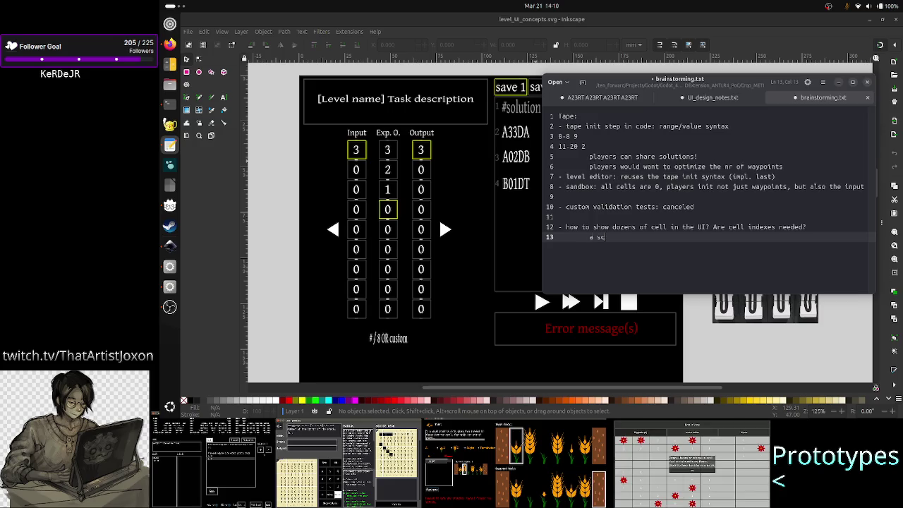
type("ollbar")
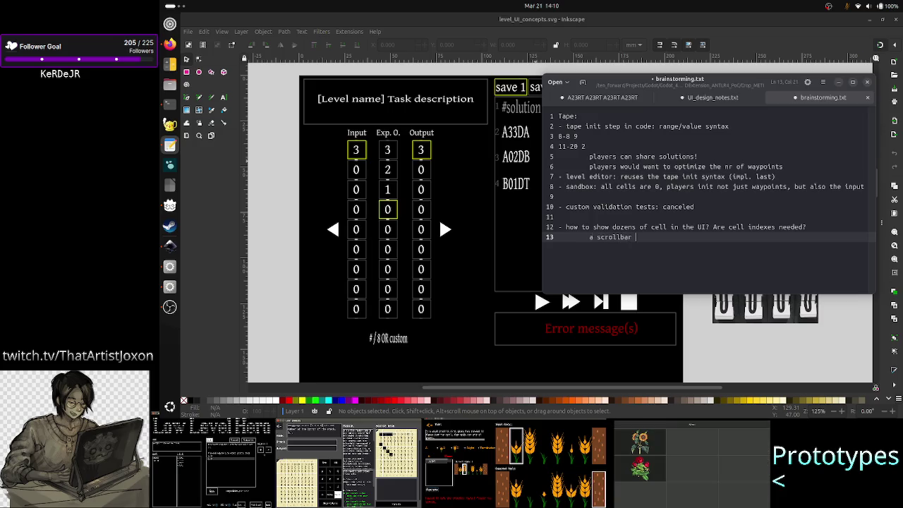
key("BackSpace")
key("BackSpace")
key("BackSpace")
type("cont")
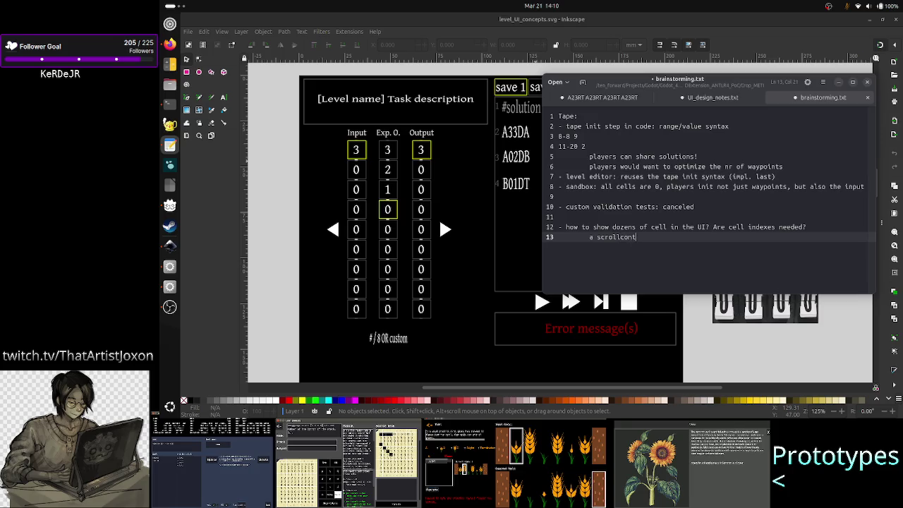
type("ainer")
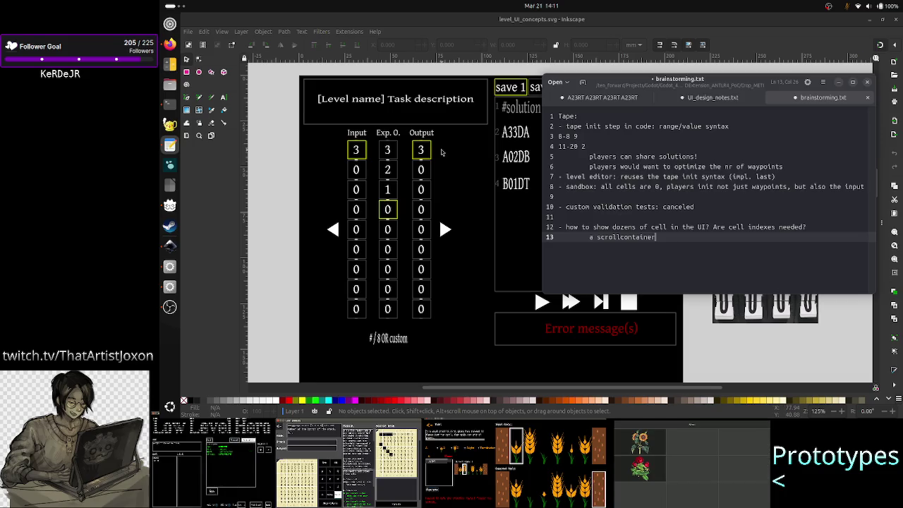
key("alt+Tab")
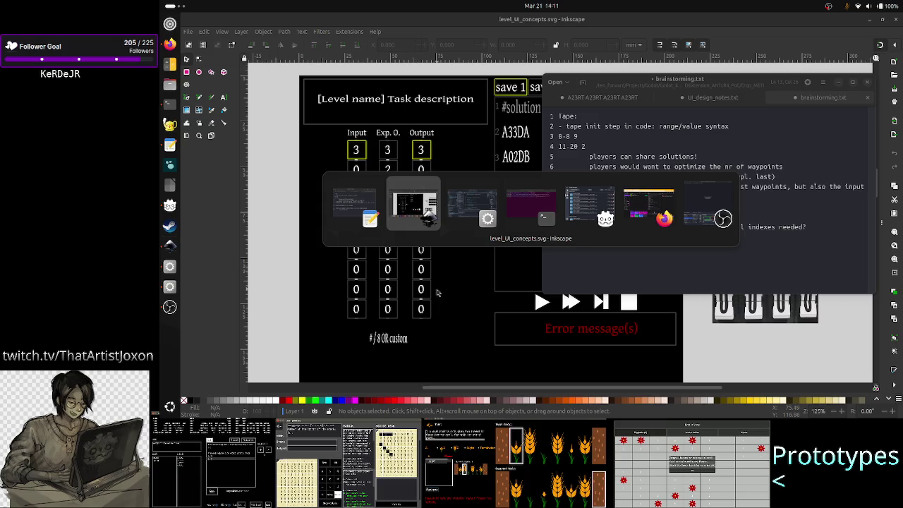
Step: Run the Crop_METI project in Godot, then add a blank line above 'a scrollcontainer'
key("alt+Tab")
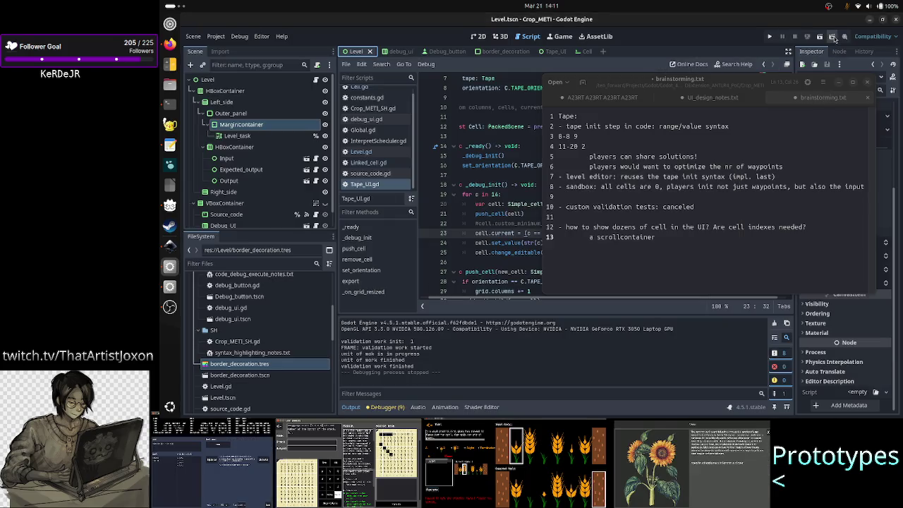
left_click(820, 37)
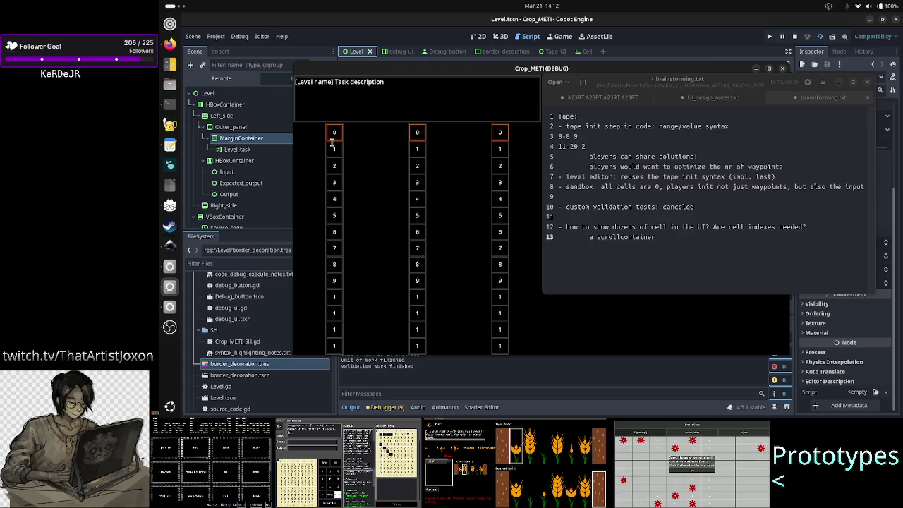
left_click(671, 241)
key("Up")
key("End")
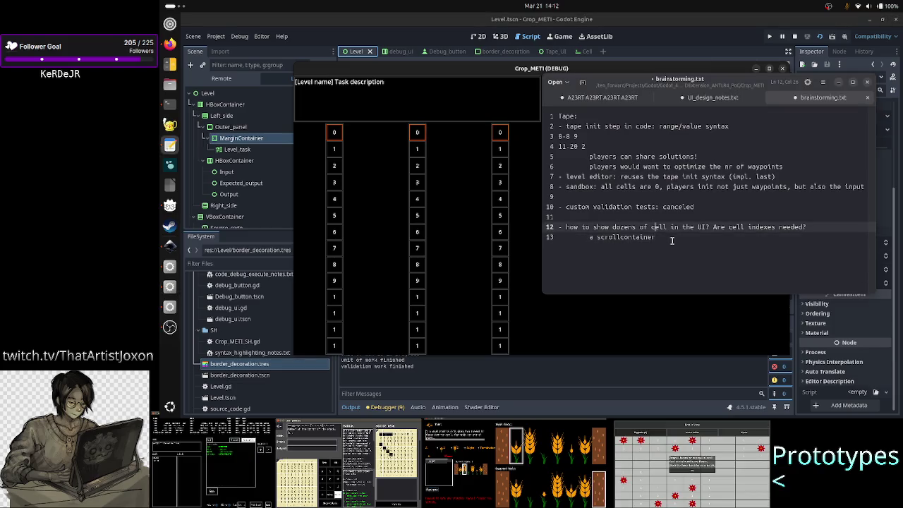
key("Return")
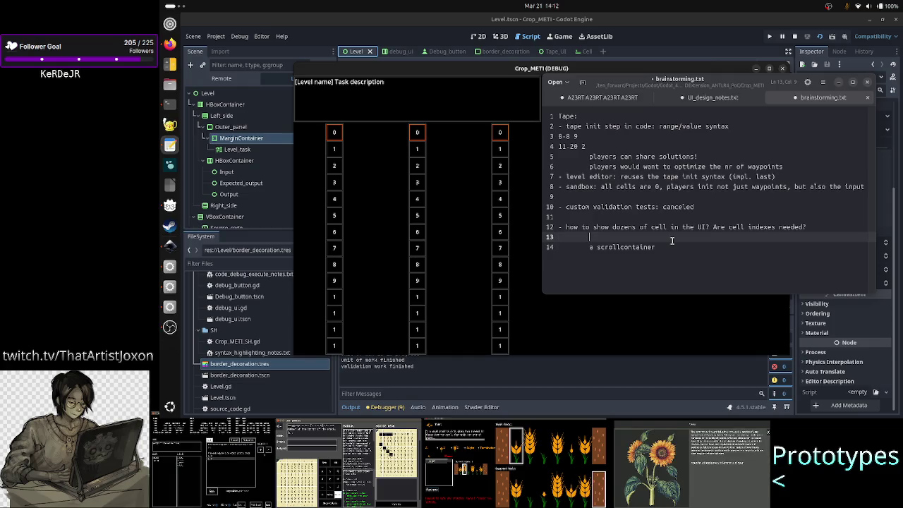
type("can I make all levels")
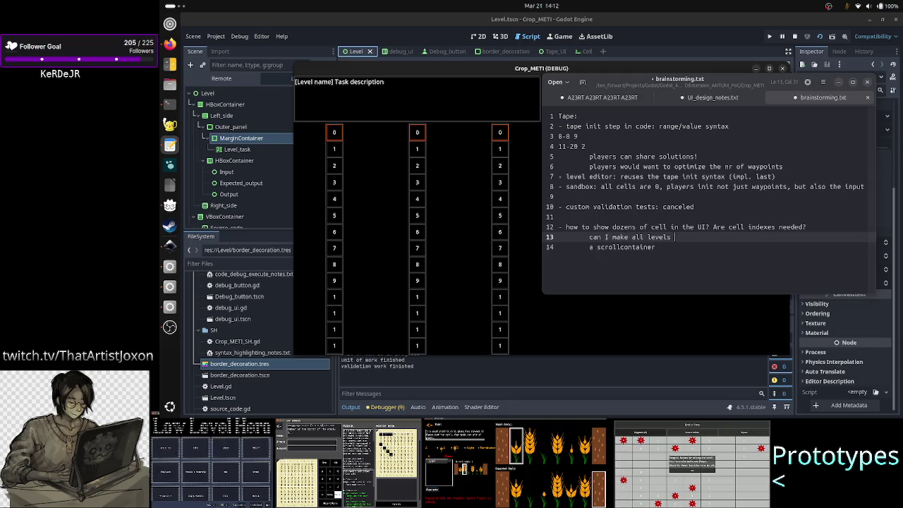
key("BackSpace")
key("BackSpace")
key("BackSpace")
key("BackSpace")
key("BackSpace")
key("BackSpace")
key("BackSpace")
key("BackSpace")
key("BackSpace")
key("BackSpace")
key("BackSpace")
key("BackSpace")
key("BackSpace")
key("BackSpace")
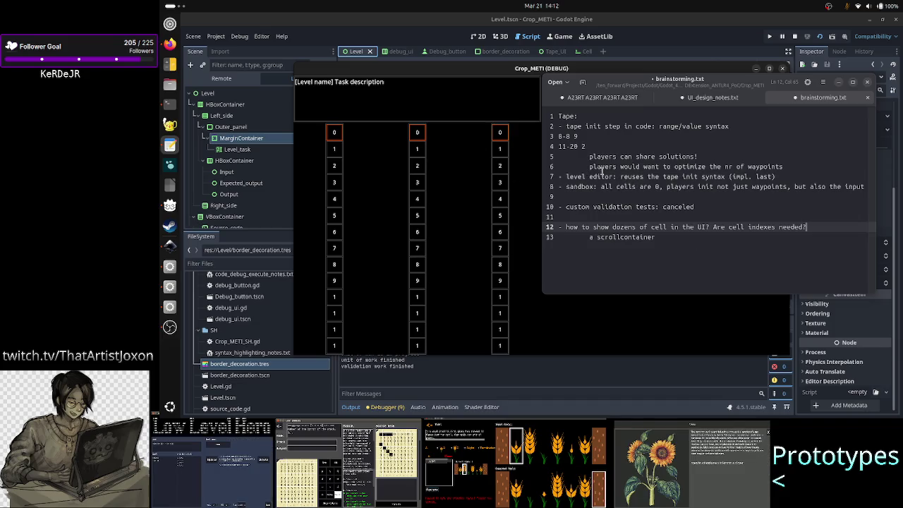
left_click(599, 176)
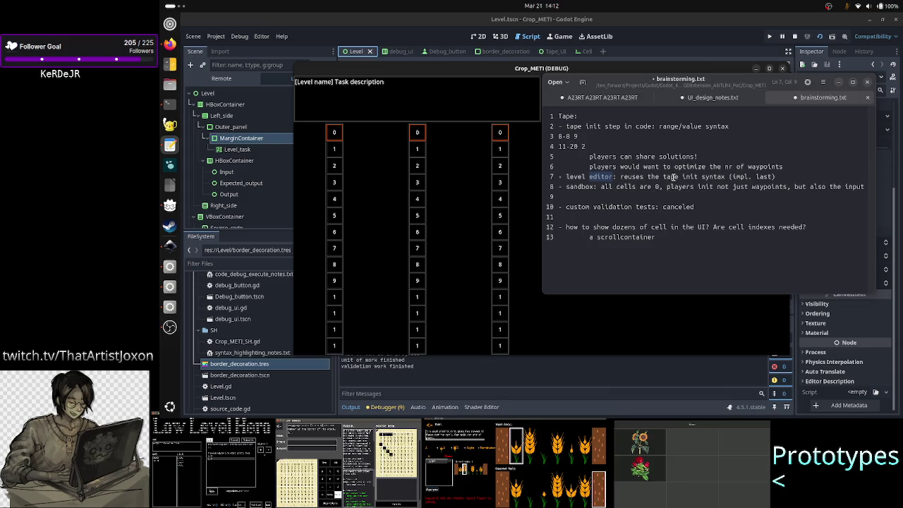
left_click(700, 177)
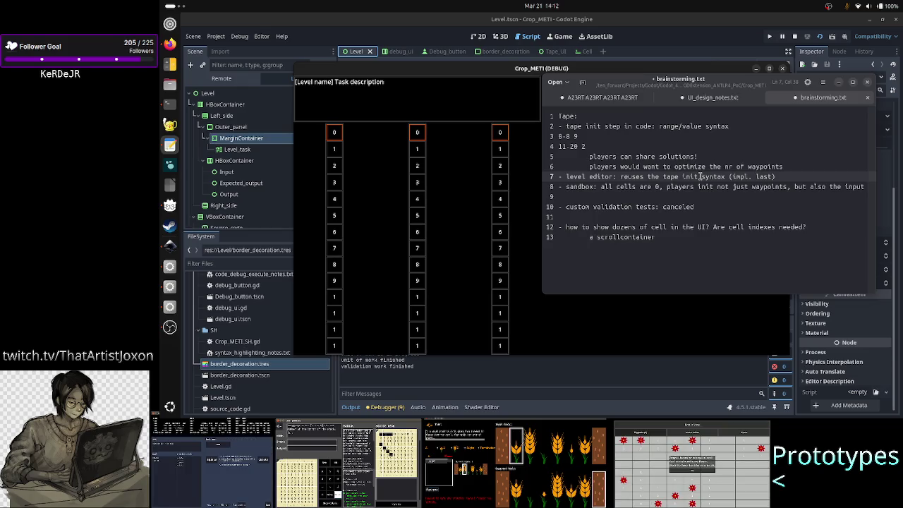
left_click_drag(620, 176, 714, 176)
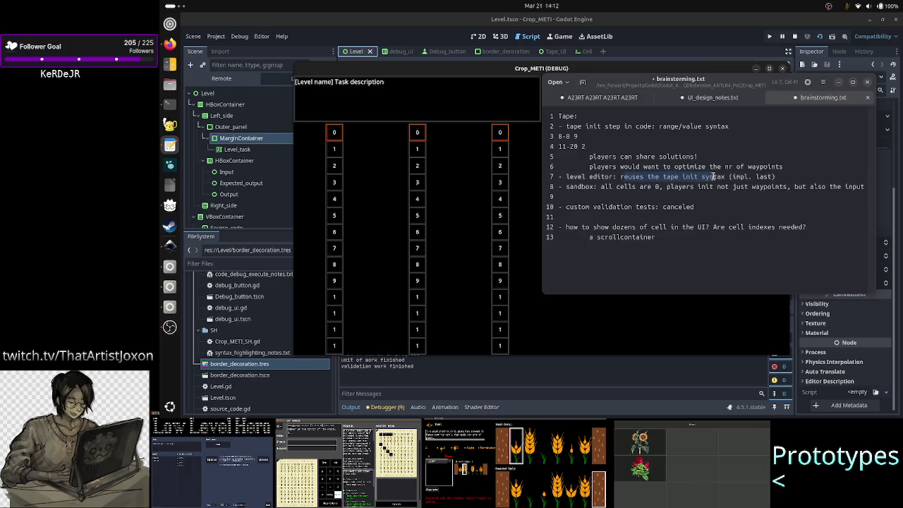
left_click(605, 176)
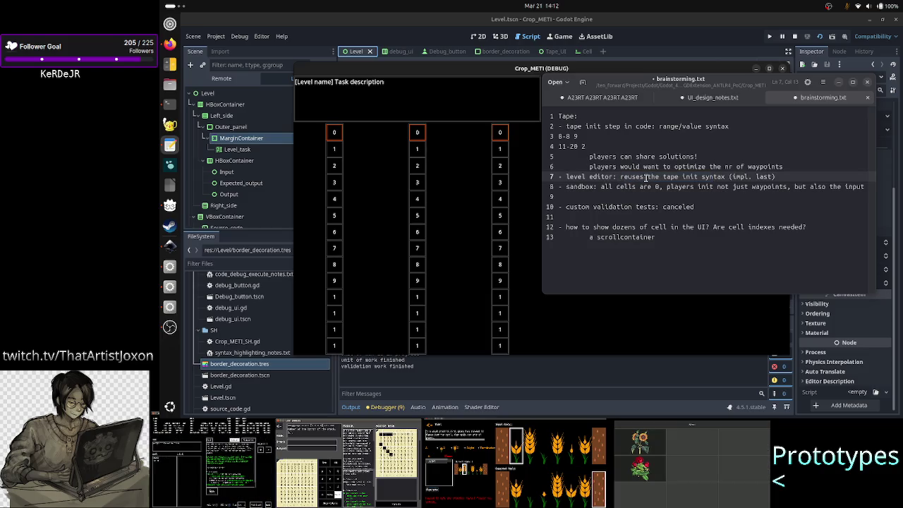
left_click_drag(637, 176, 698, 177)
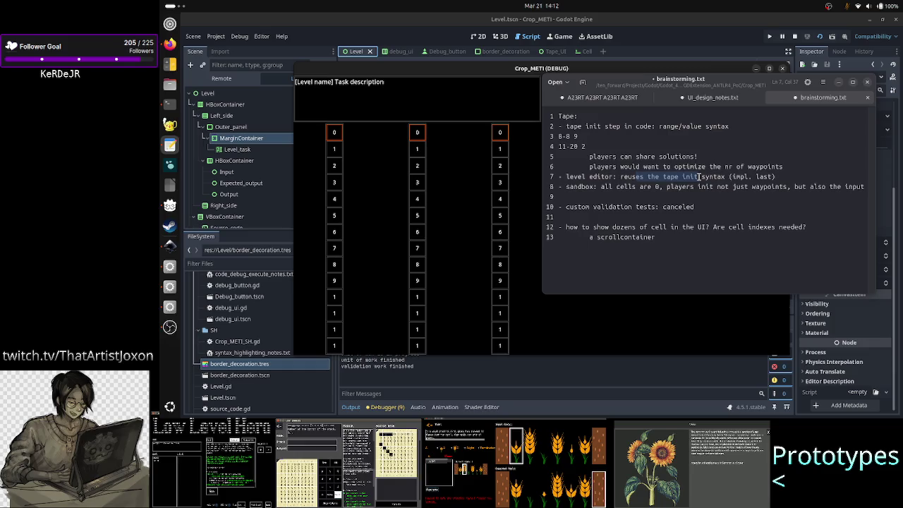
left_click(714, 176)
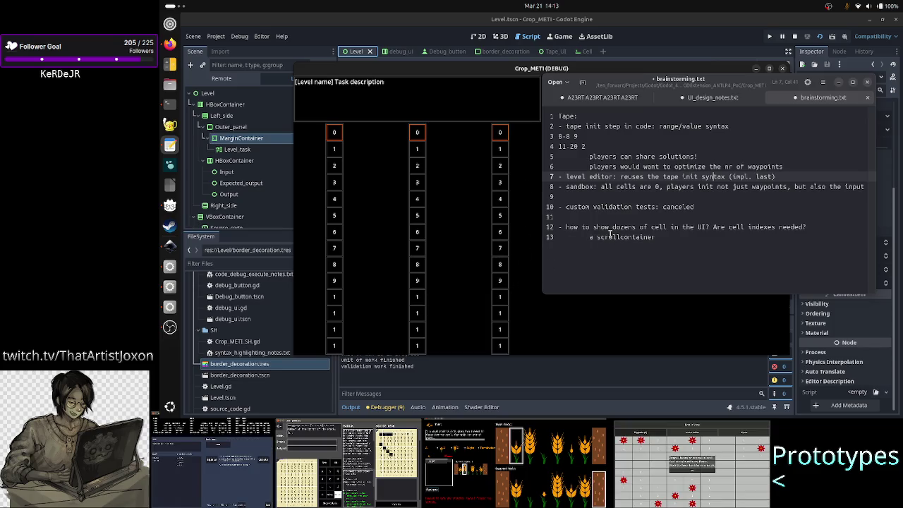
Step: Touch up 'scrollcontainer' and add the indented answer '2D tape for all levels' below it
left_click(691, 239)
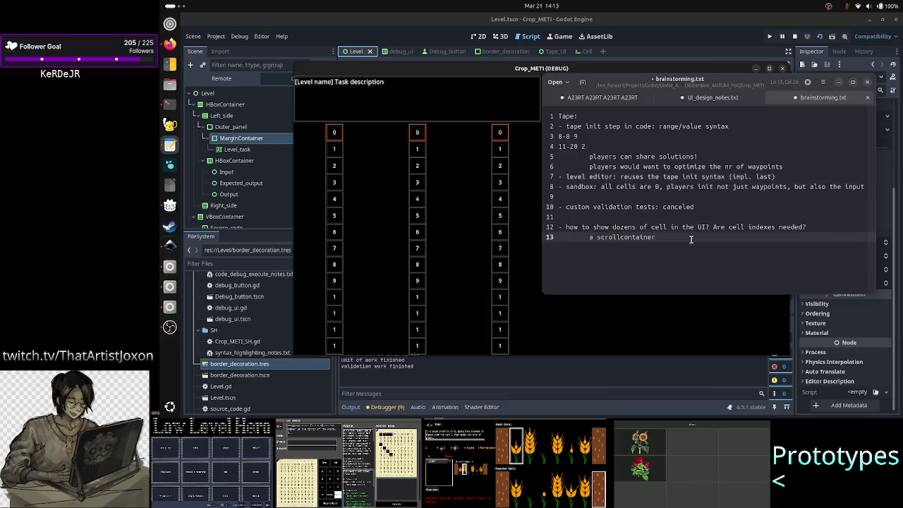
key("BackSpace")
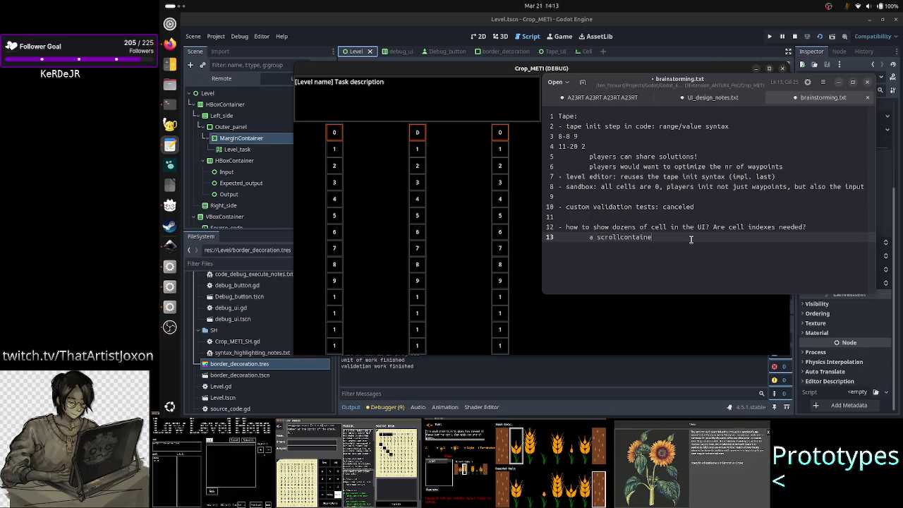
type("r")
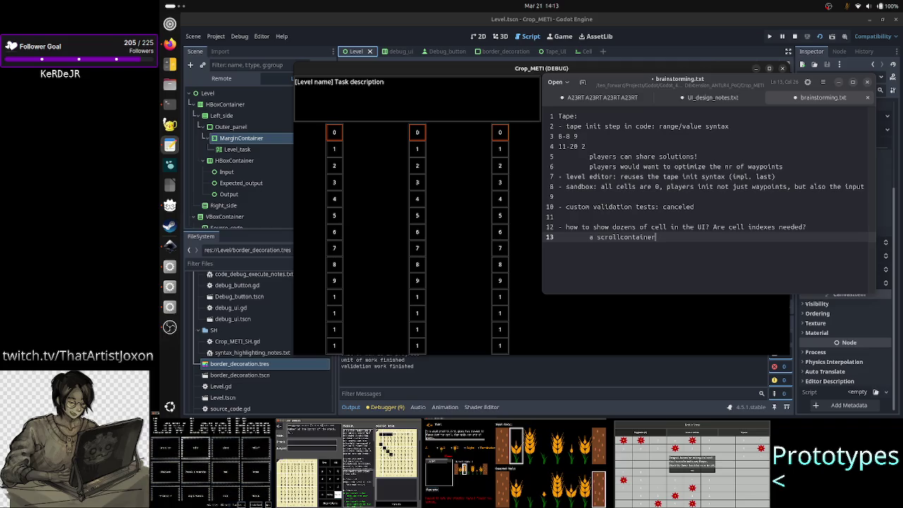
key("Return")
type("2D tape")
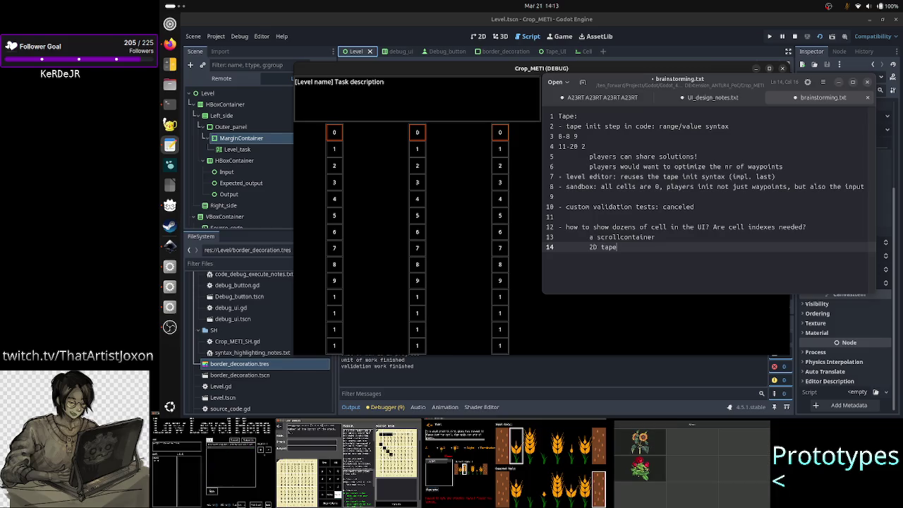
type(" all th")
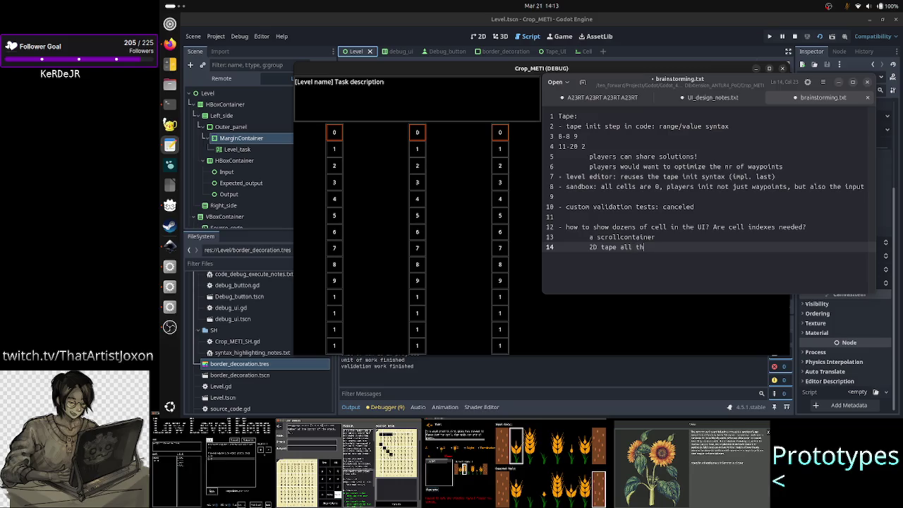
type("e")
key("BackSpace")
key("BackSpace")
key("BackSpace")
key("BackSpace")
key("BackSpace")
key("BackSpace")
type("for all levels")
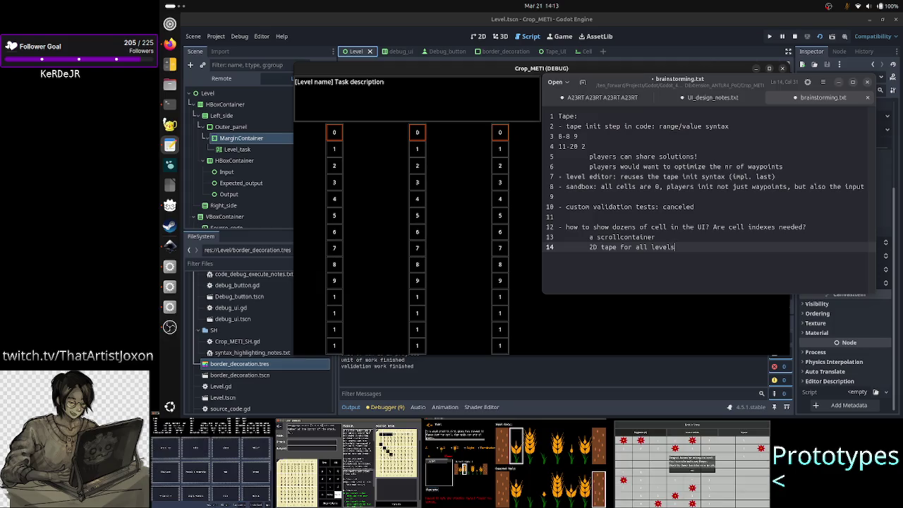
key("alt+Tab")
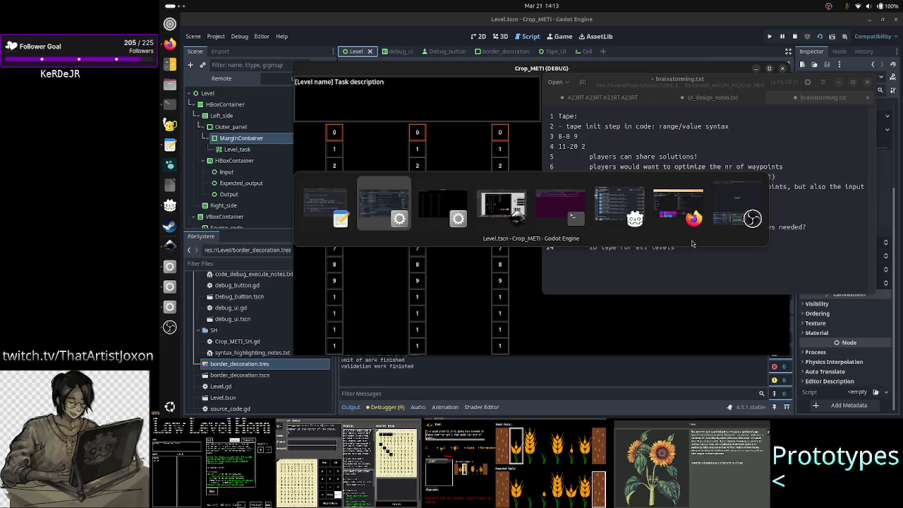
Step: Bring up level_UI_concepts.svg in Inkscape, hide the notes, and scroll to the I/E0/S/O grid mockup
key("alt+Tab")
key("alt+Tab")
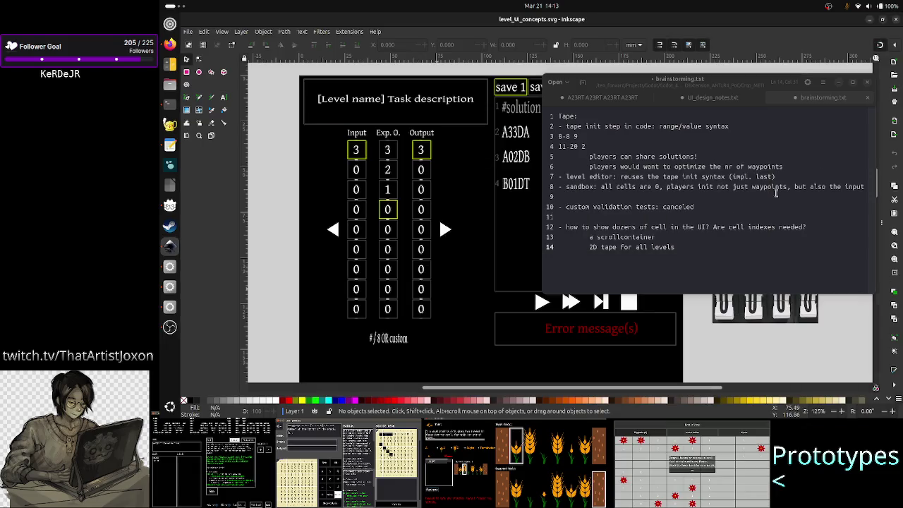
left_click(841, 85)
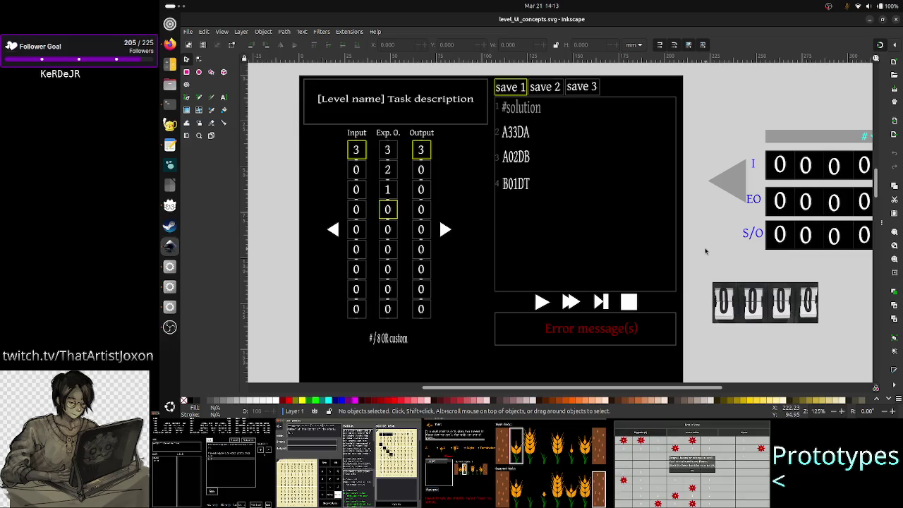
scroll(705, 250, "down", 5)
scroll(705, 250, "down", 5)
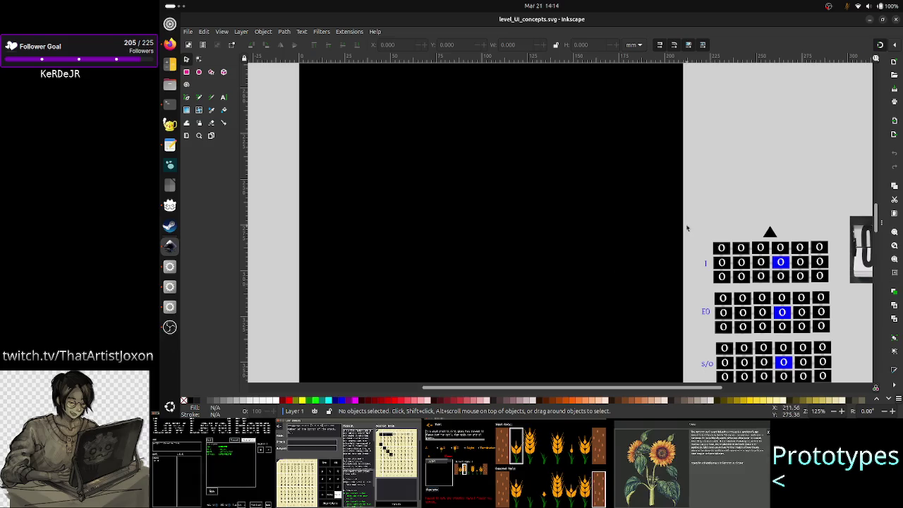
scroll(689, 222, "down", 5)
scroll(690, 221, "up", 4)
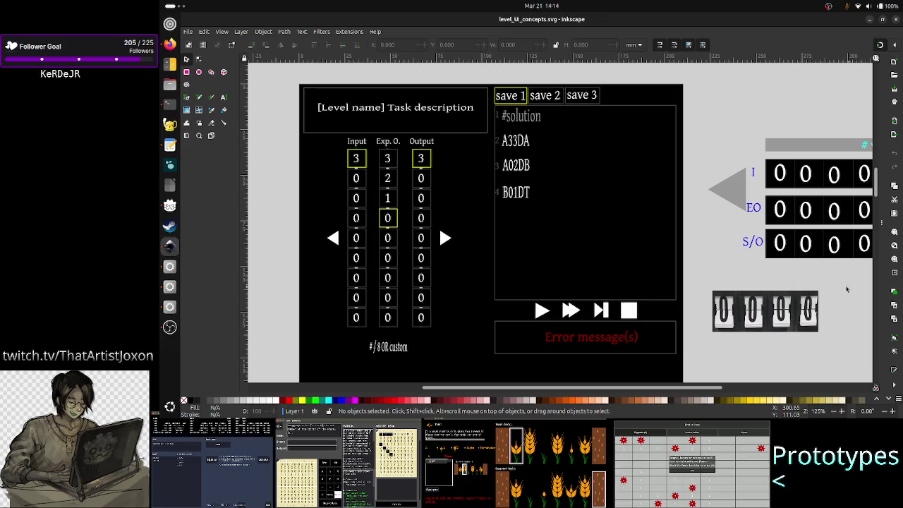
scroll(812, 285, "down", 9)
scroll(811, 287, "down", 3)
scroll(814, 268, "down", 1)
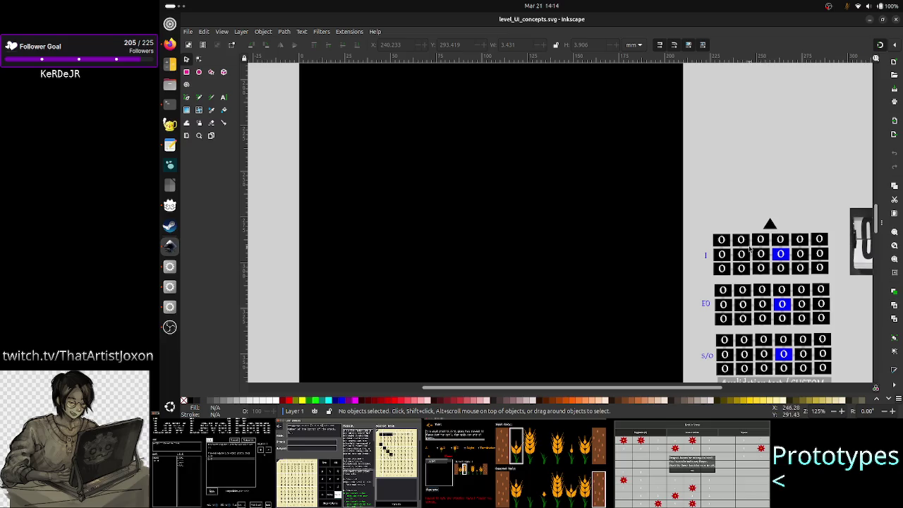
key("alt+Tab")
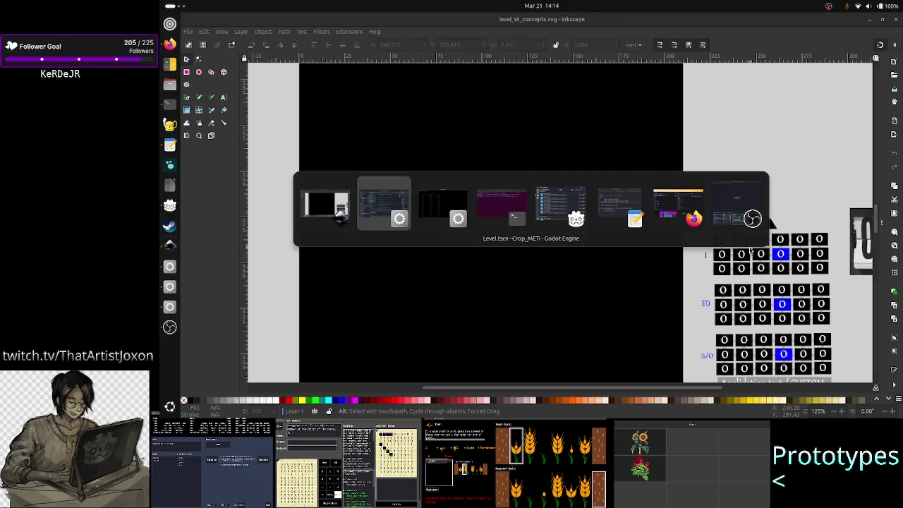
key("alt+Tab")
key("alt+Tab")
key("alt+Tab")
key("alt+Tab")
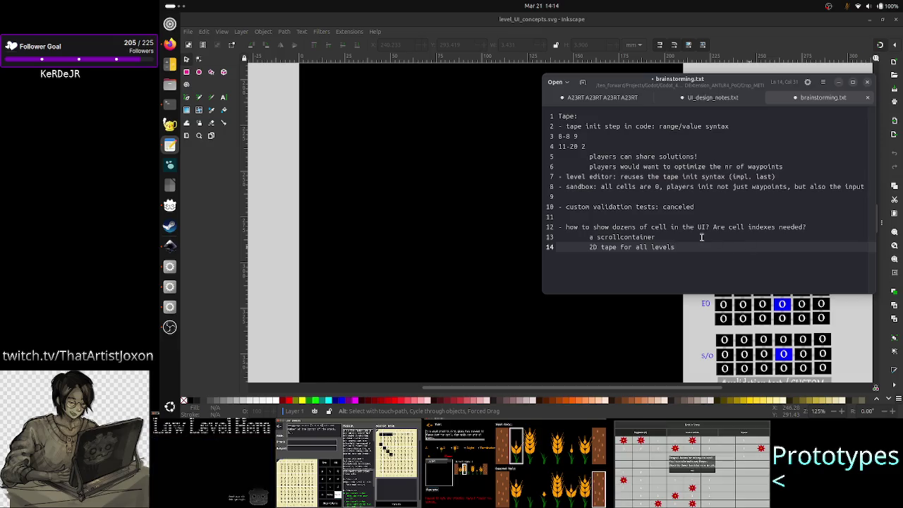
left_click(701, 237)
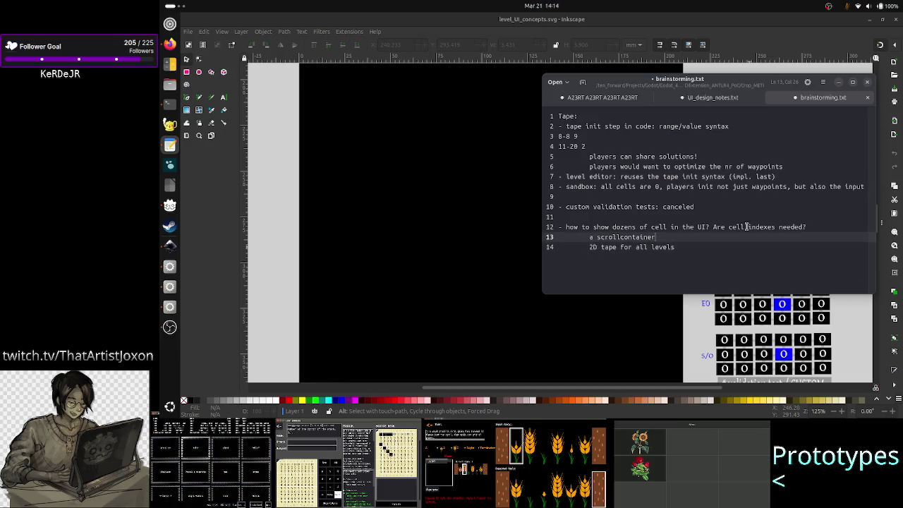
key("alt+Tab")
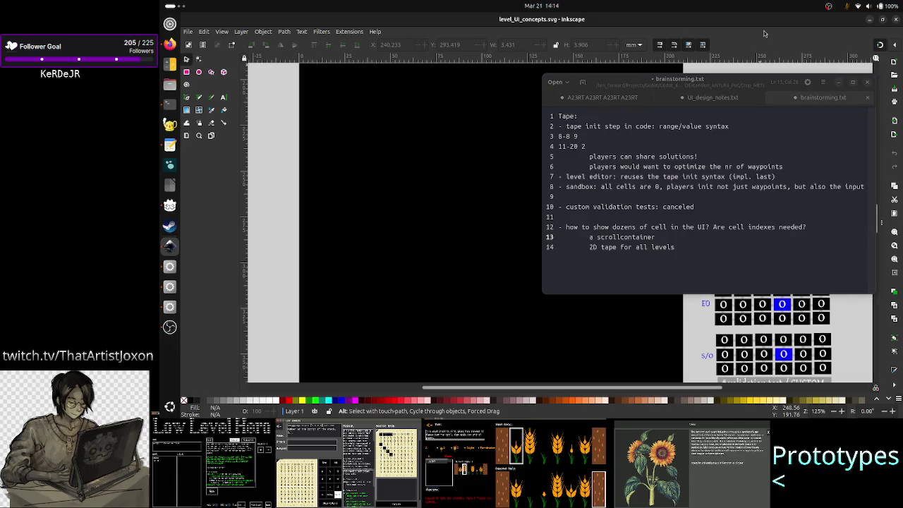
left_click(838, 83)
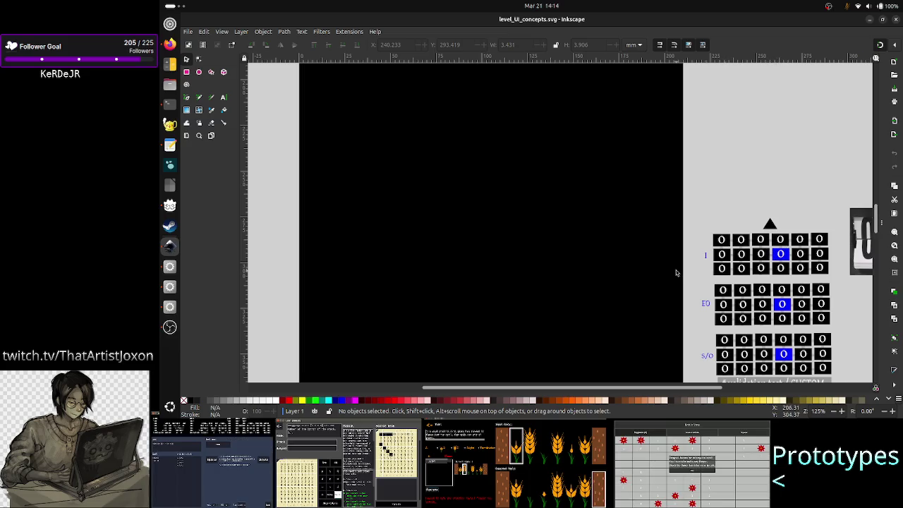
Step: Scroll the canvas to the level mockup with Input, Exp. O. and Output columns and save slots
scroll(677, 271, "up", 5)
scroll(684, 264, "up", 4)
scroll(695, 254, "up", 1)
scroll(704, 247, "up", 1)
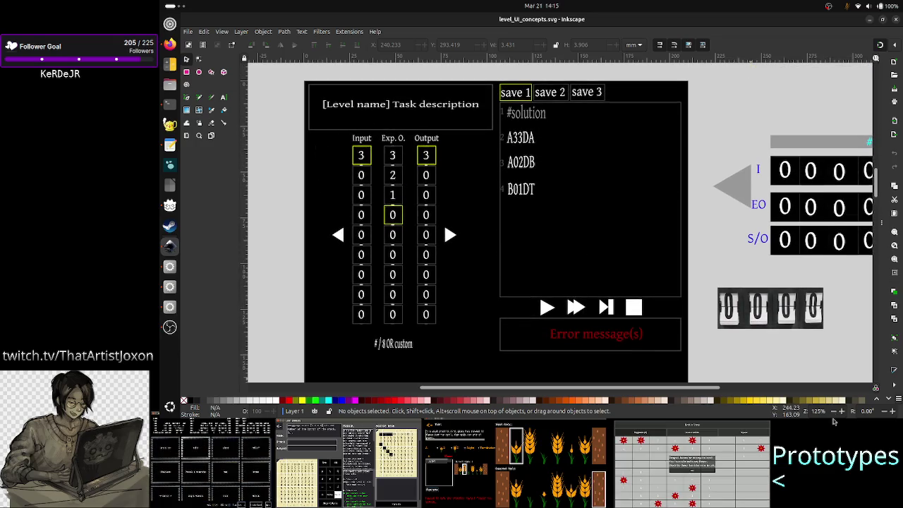
scroll(763, 346, "down", 8)
scroll(763, 201, "down", 5)
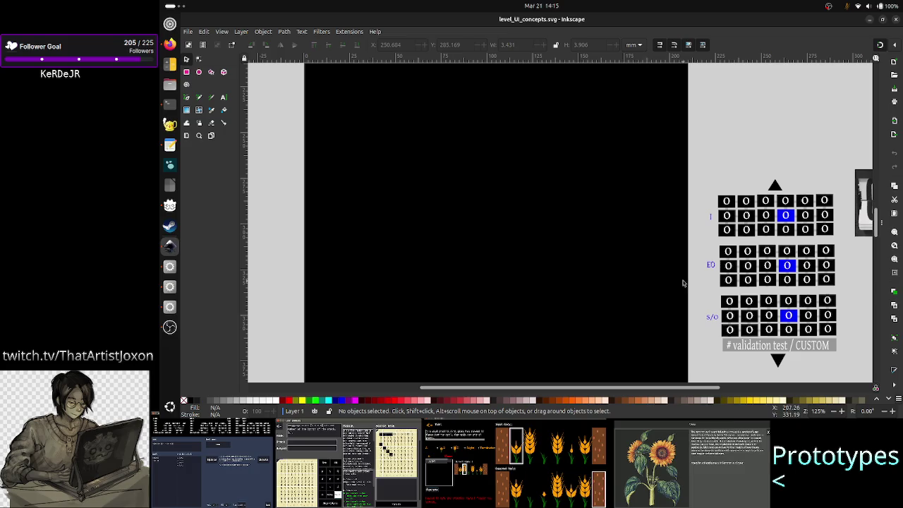
scroll(698, 298, "up", 3)
scroll(698, 297, "up", 2)
scroll(698, 298, "up", 6)
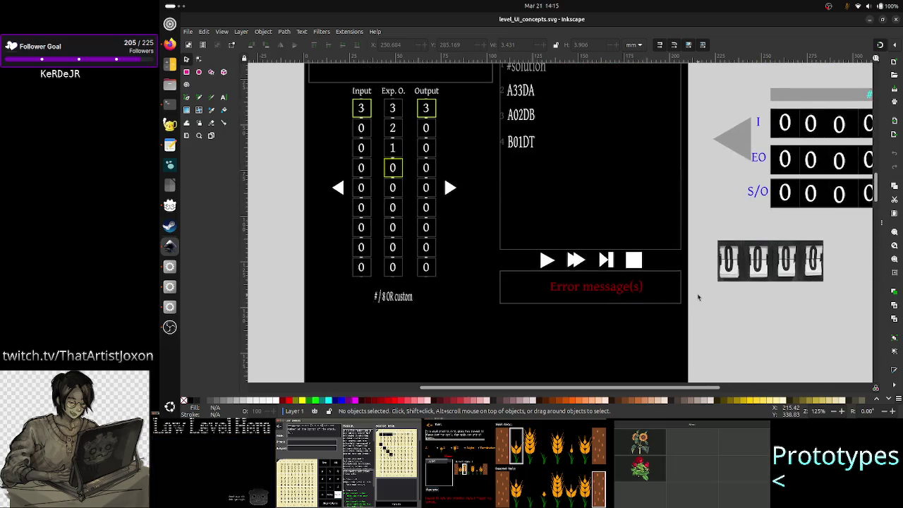
scroll(698, 297, "up", 4)
scroll(699, 298, "up", 1)
scroll(698, 298, "down", 3)
scroll(698, 297, "down", 1)
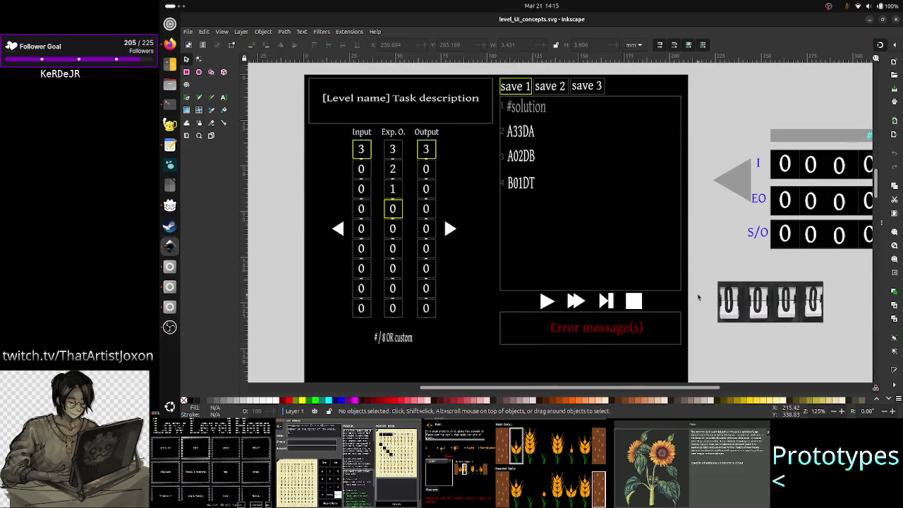
key("alt+Tab")
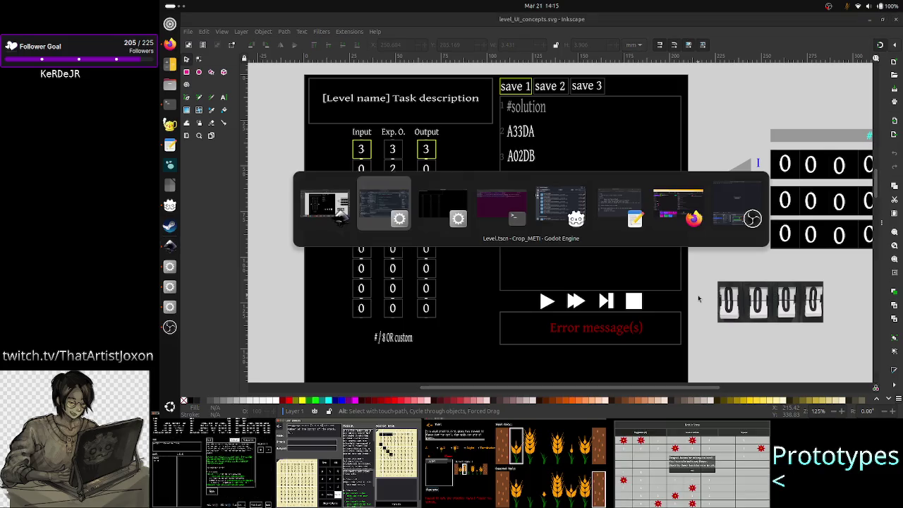
Step: Delete the '2D tape for all levels' line in brainstorming.txt
key("alt+Tab")
key("alt+Tab")
key("alt+Tab")
key("alt+Tab")
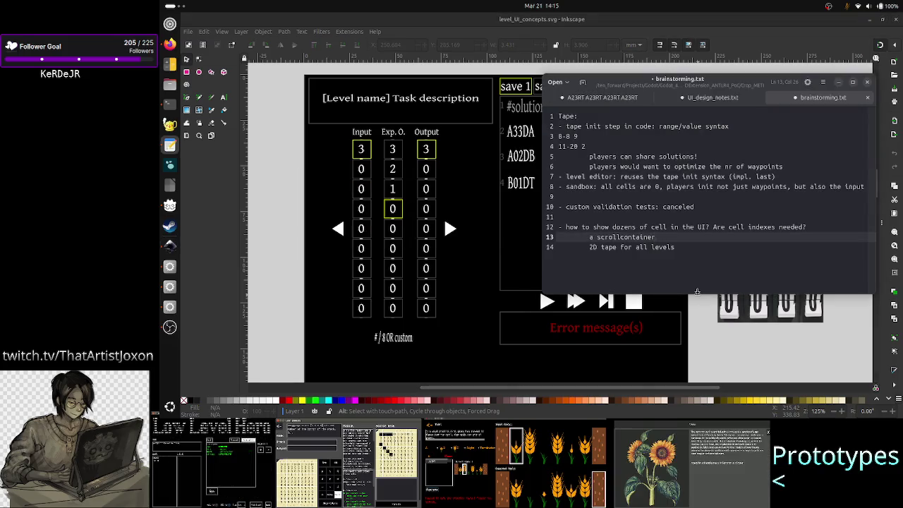
left_click(695, 248)
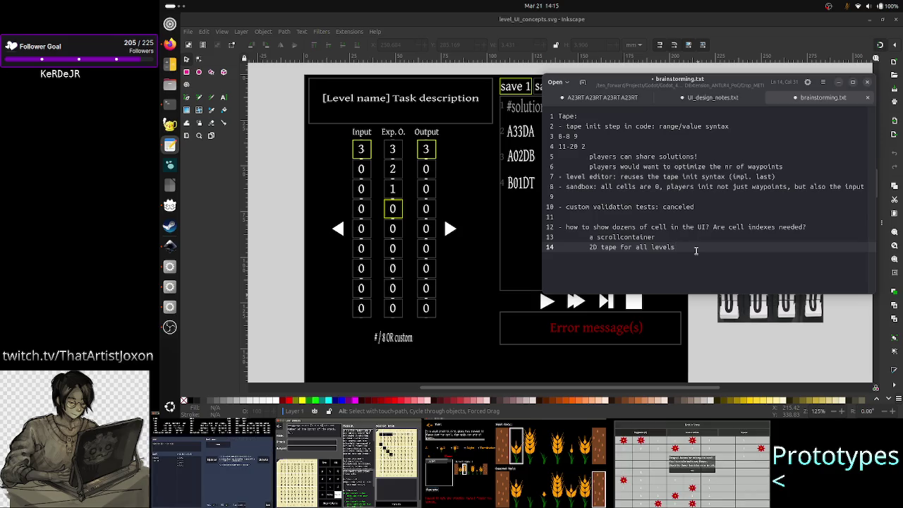
key("ctrl+BackSpace")
key("ctrl+BackSpace")
key("ctrl+BackSpace")
key("ctrl+BackSpace")
key("ctrl+BackSpace")
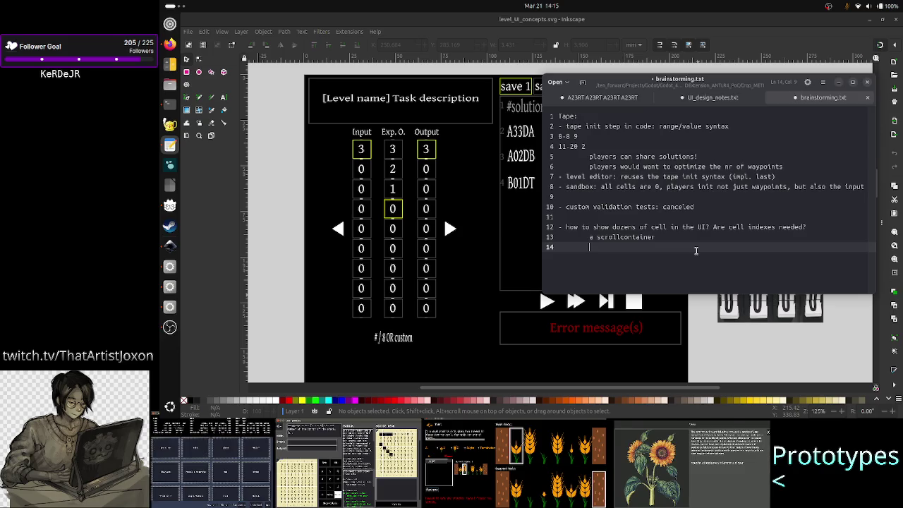
key("Up")
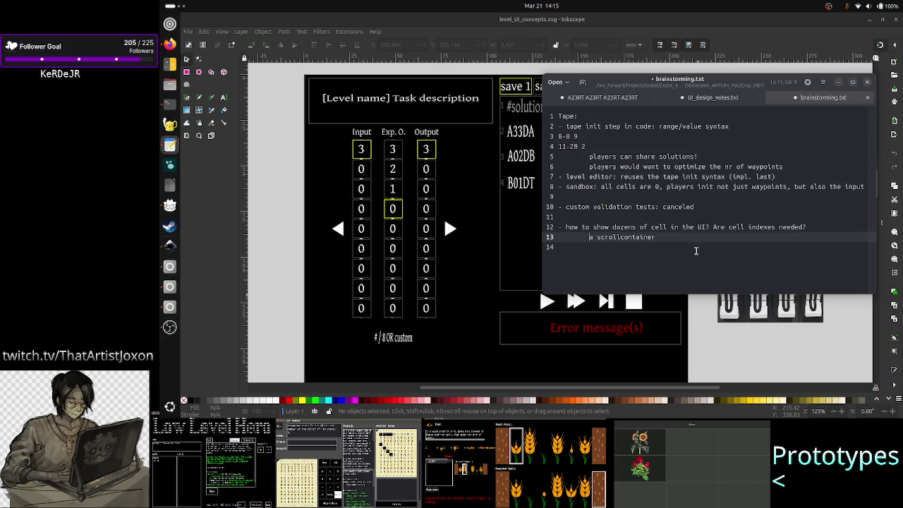
key("Up")
Step: Reword line 12 to ask about dozens of cells in the tape UI (1D/2D)
key("ctrl+Right")
key("ctrl+Right")
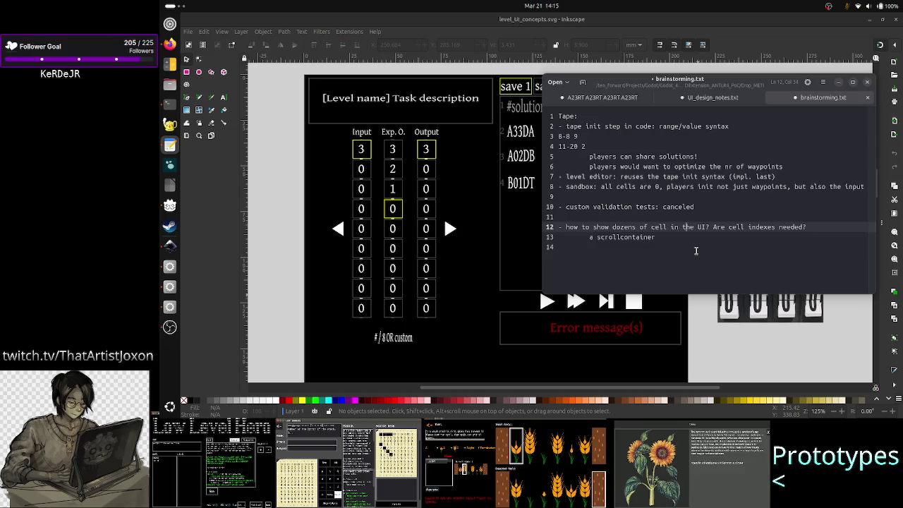
key("Left")
key("Left")
key("Left")
key("Right")
type("s")
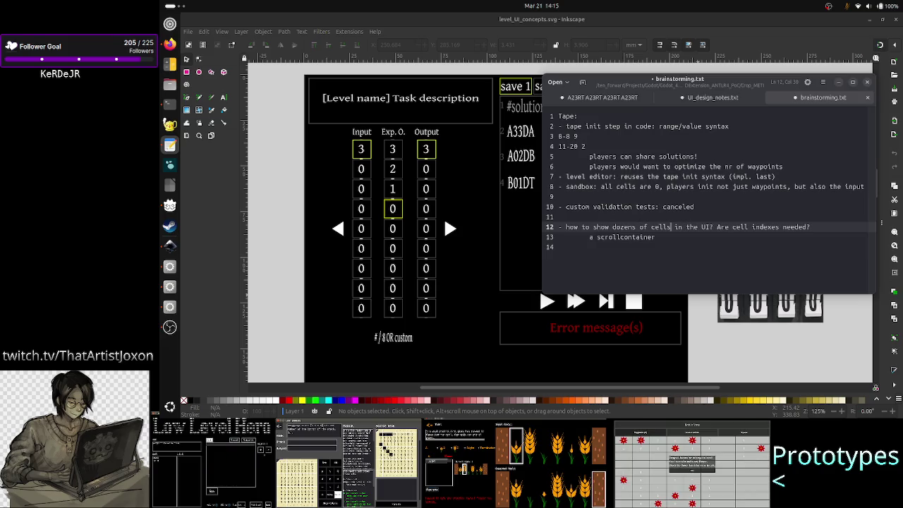
key("Right")
key("Right")
key("Right")
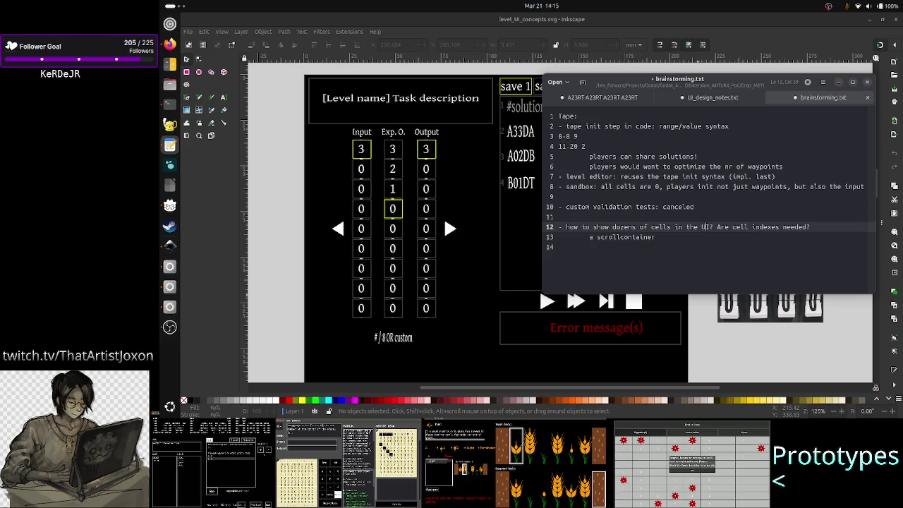
type("tape")
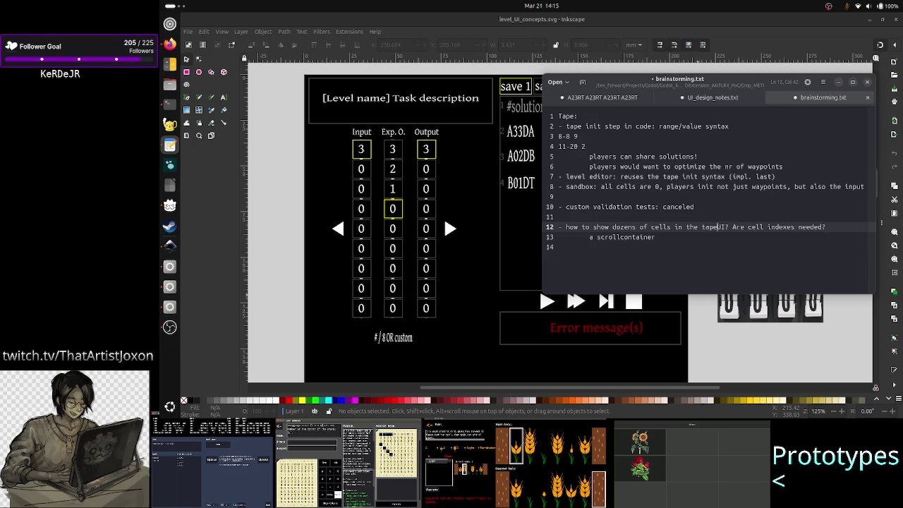
type(" UI (1D/2D)")
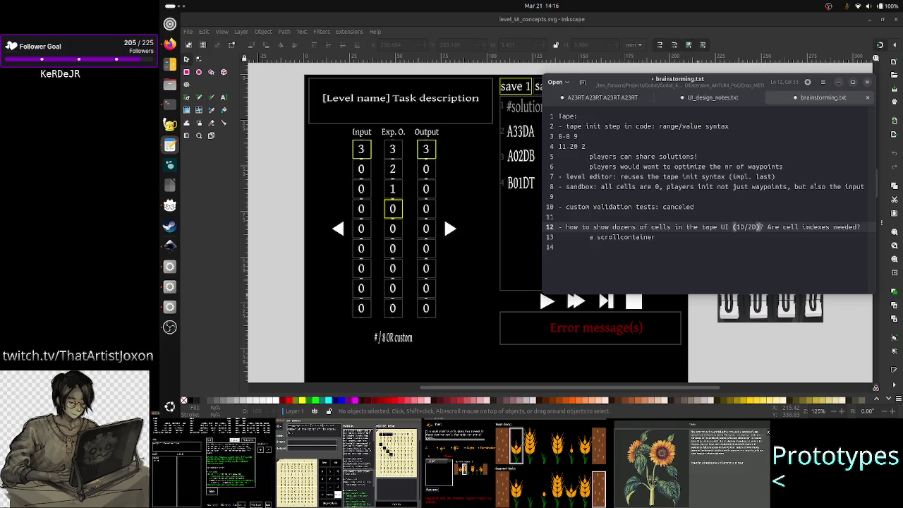
left_click(655, 237)
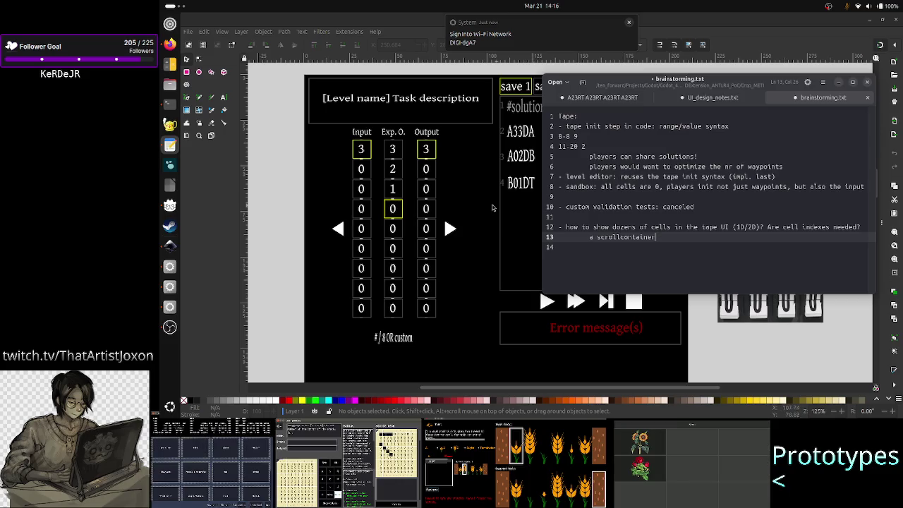
left_click(170, 327)
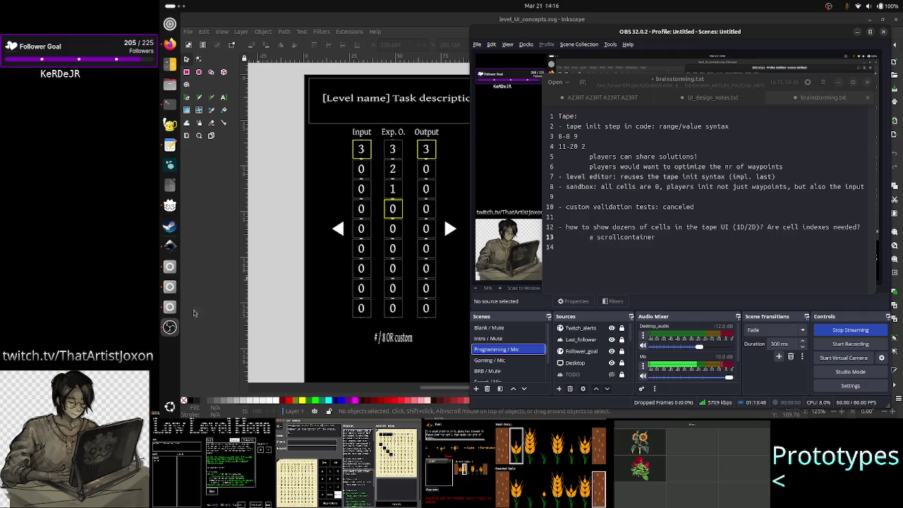
Step: Open and close the system quick settings, then switch to Firefox with a new tab
left_click(867, 6)
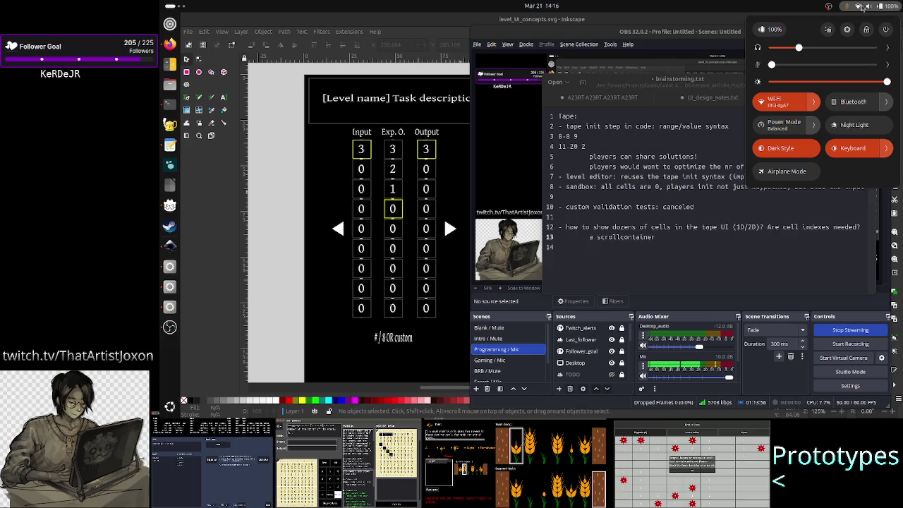
left_click(866, 5)
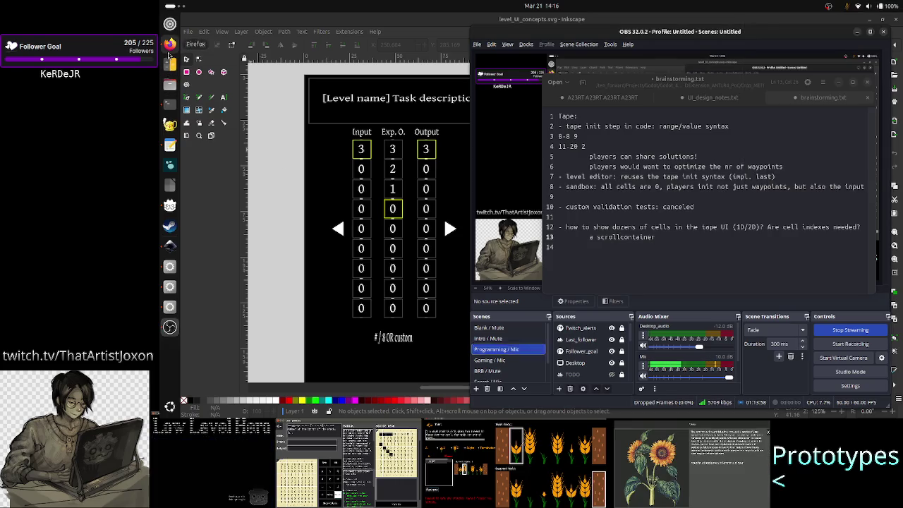
key("alt+Tab")
left_click(742, 22)
Step: Search Google for 'test', close that tab, then return to the Inkscape mockup
type("test")
key("Return")
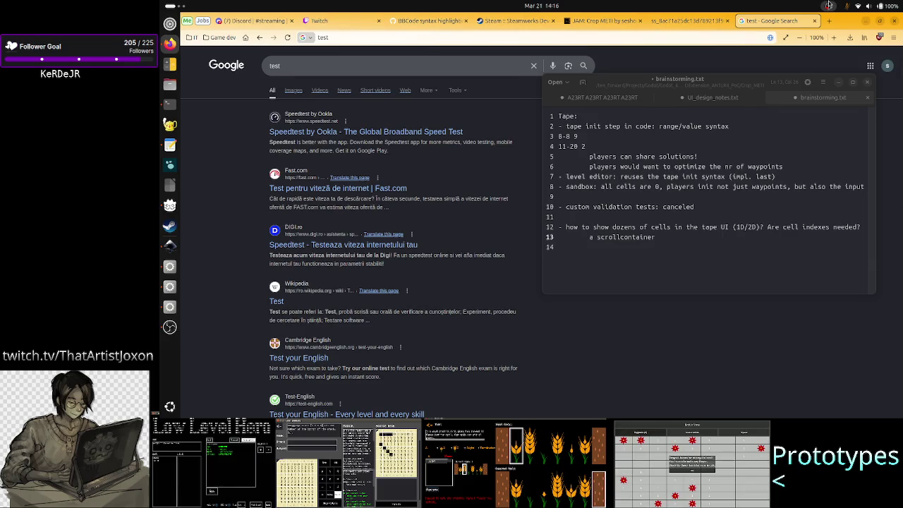
left_click(813, 21)
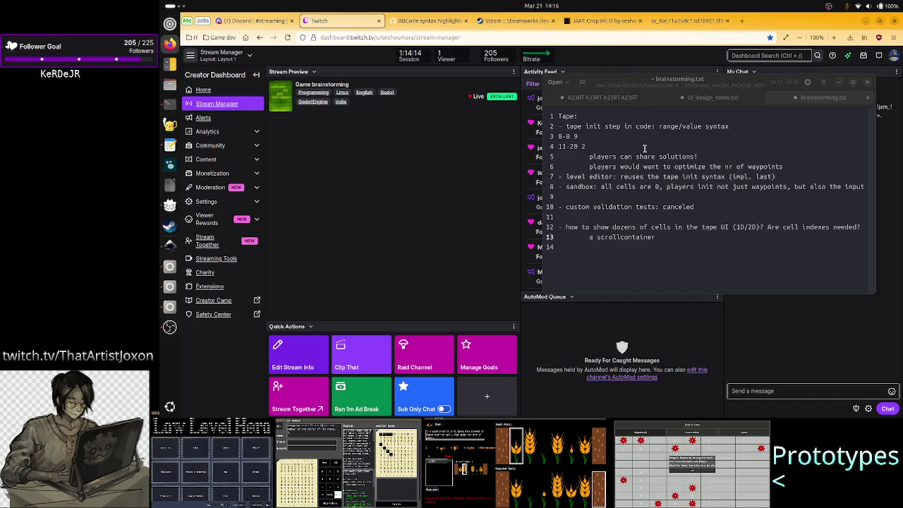
left_click(509, 20)
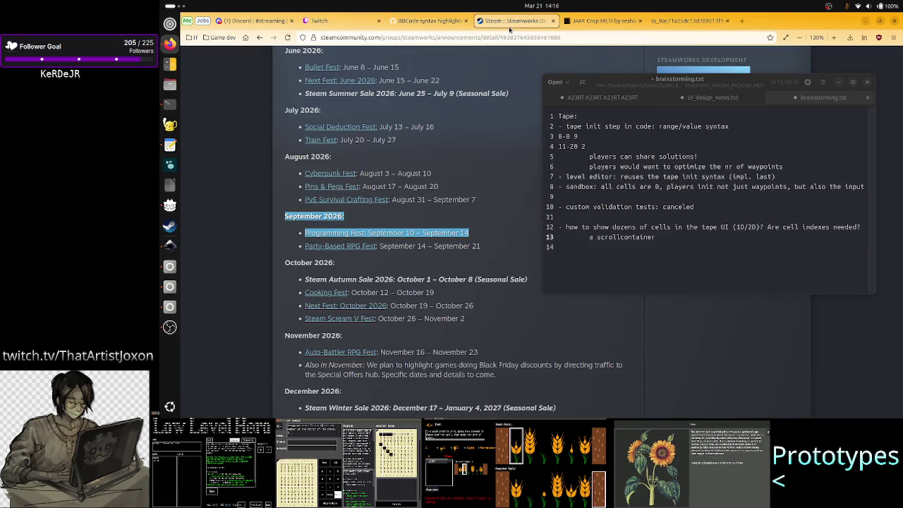
left_click(169, 245)
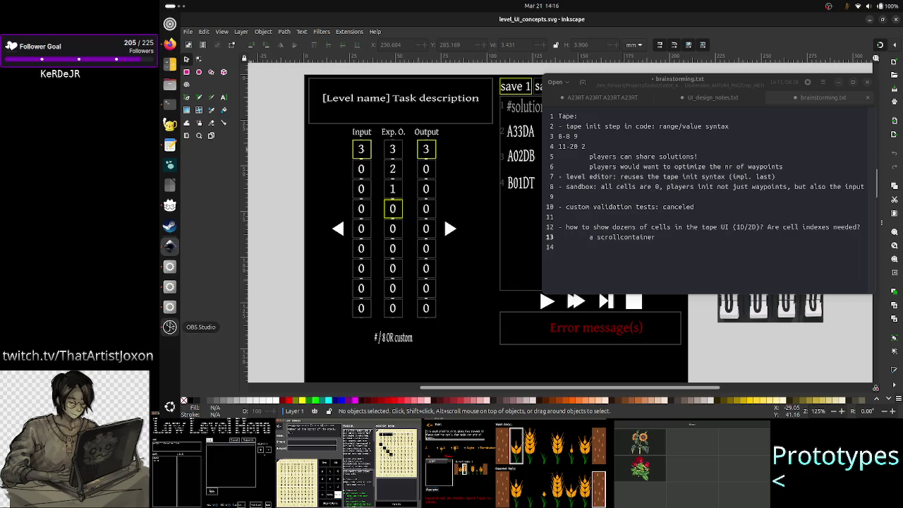
left_click(169, 327)
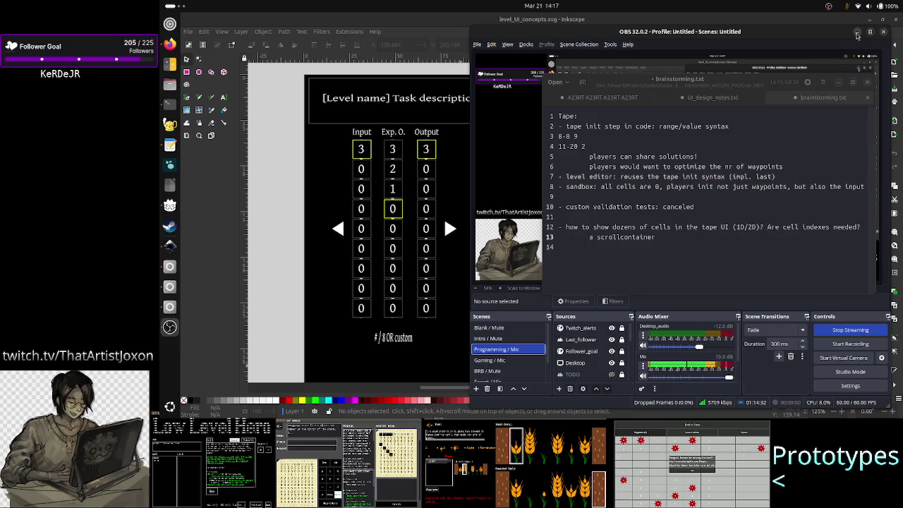
left_click(856, 33)
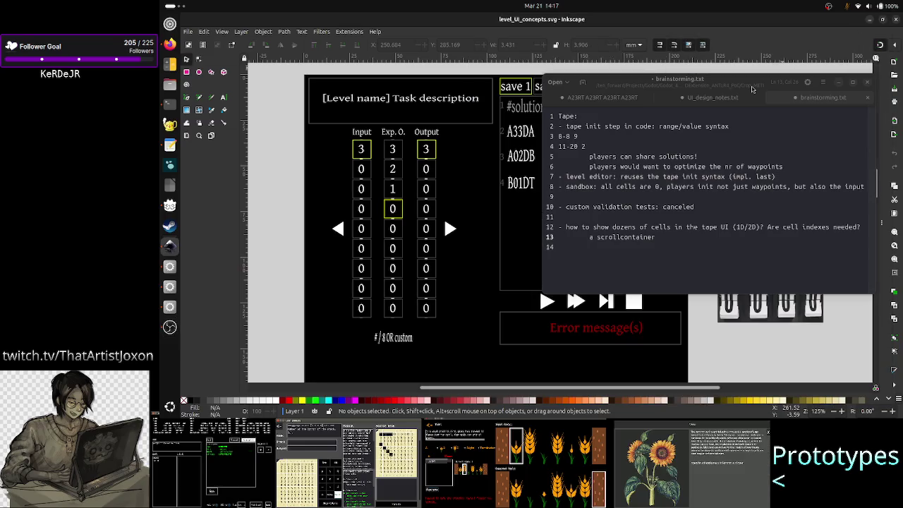
left_click(691, 263)
left_click(691, 263)
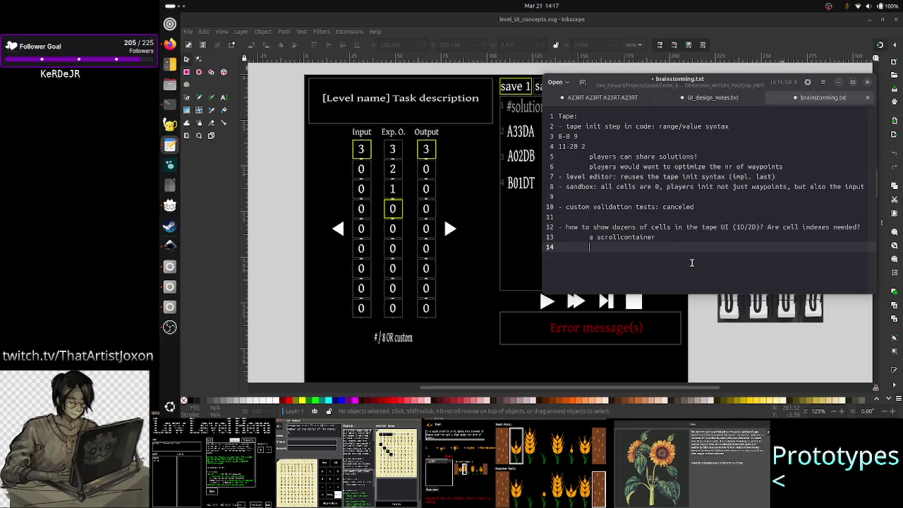
Step: Add the answer 'it depends on if the tape can have varying size' on line 14
type("it depends on i")
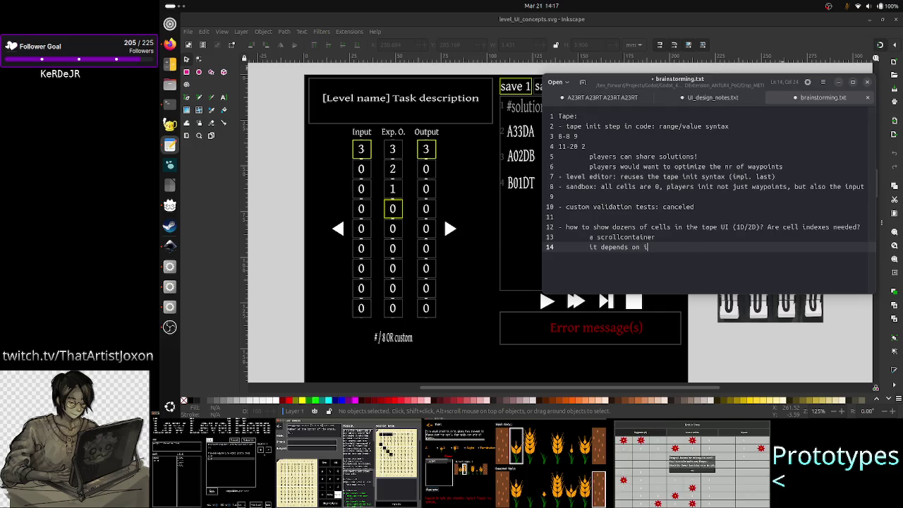
type("f the tape can ha")
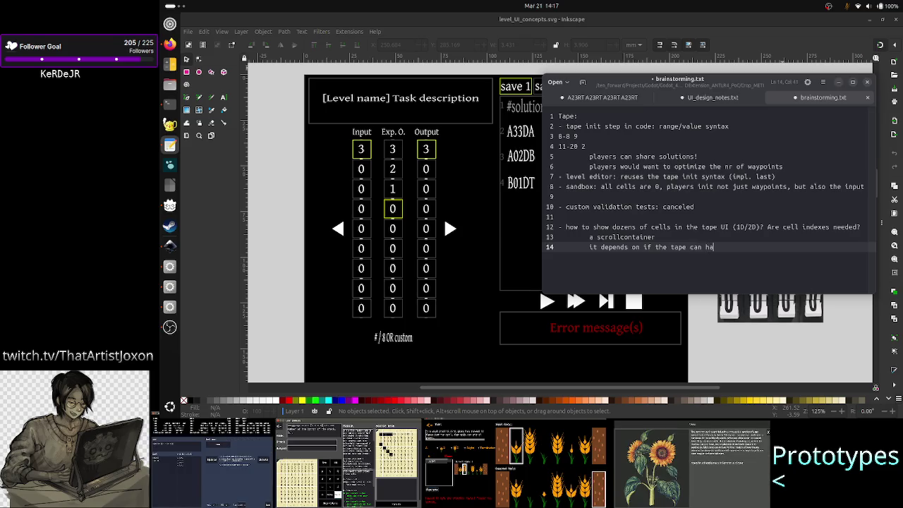
type("ve varying size:")
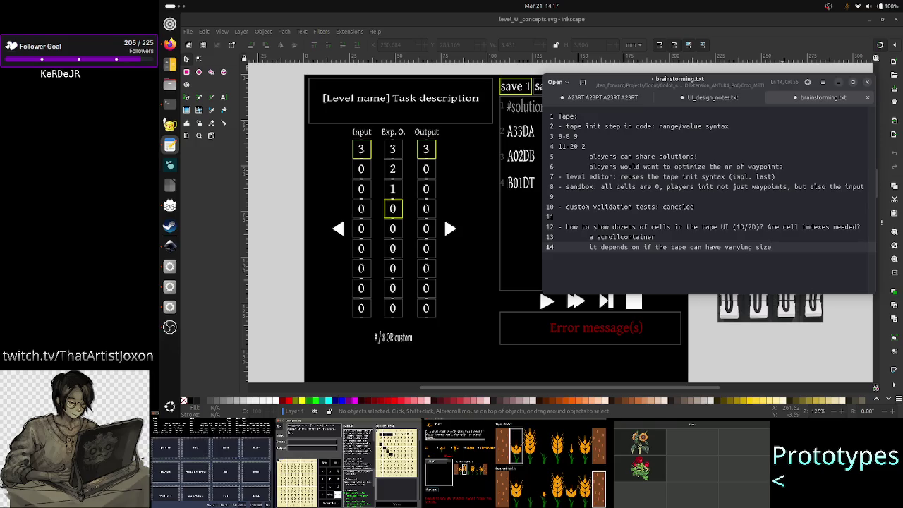